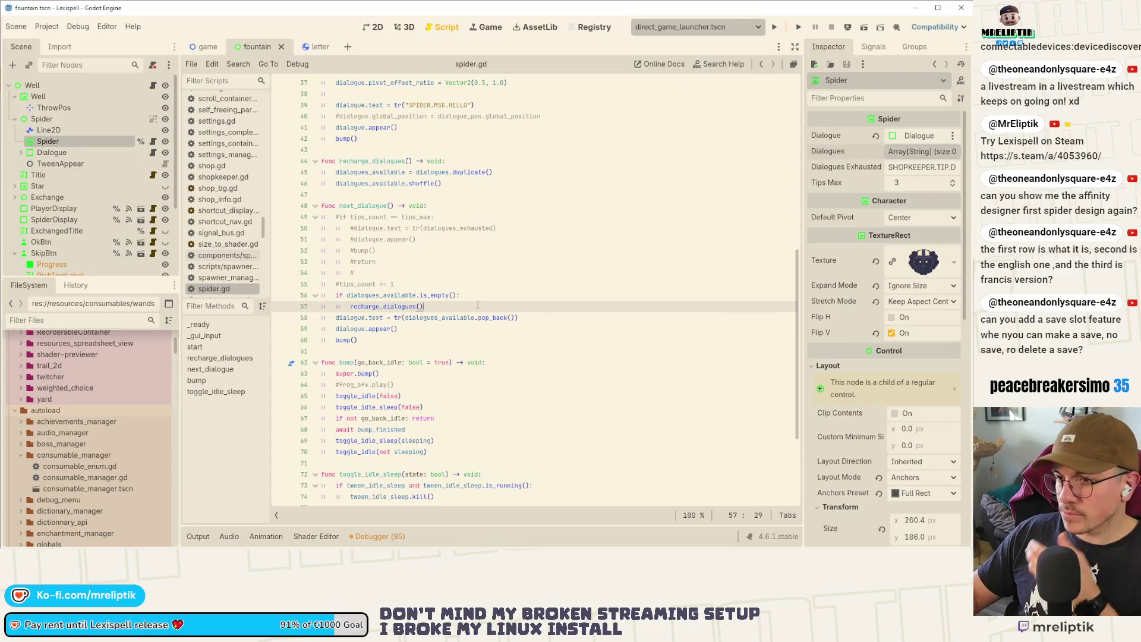
# - Guard next_dialogue's pop_back and dialogue lines with 'if not dialogues_available.is_empty():' and save
pyautogui.press('Return')
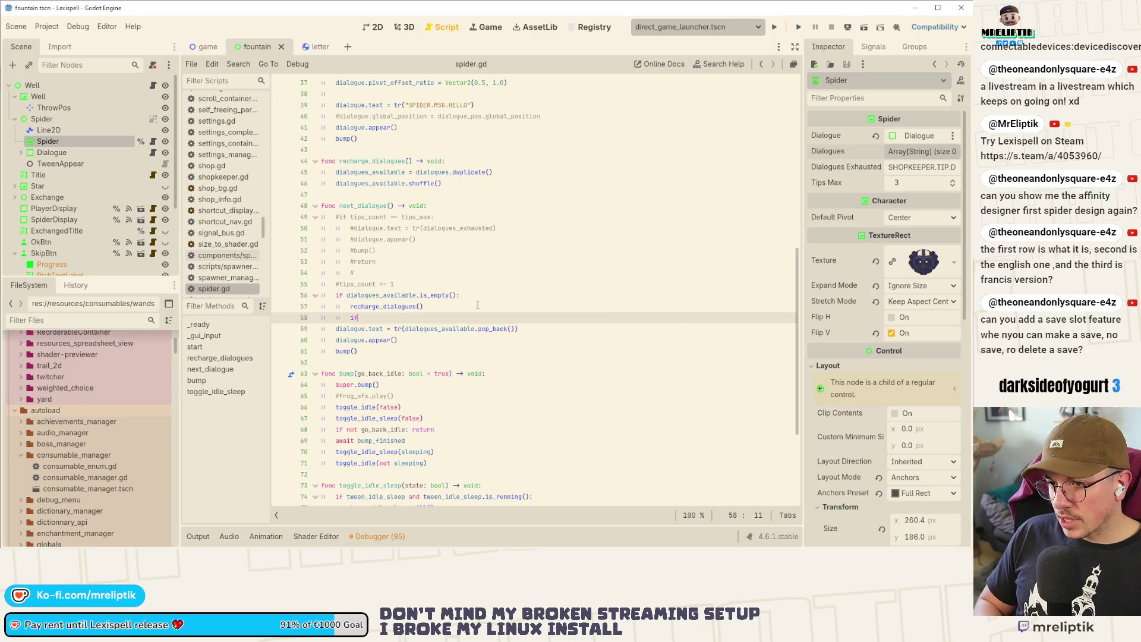
pyautogui.press('BackSpace')
pyautogui.press('BackSpace')
pyautogui.press('BackSpace')
pyautogui.press('Return')
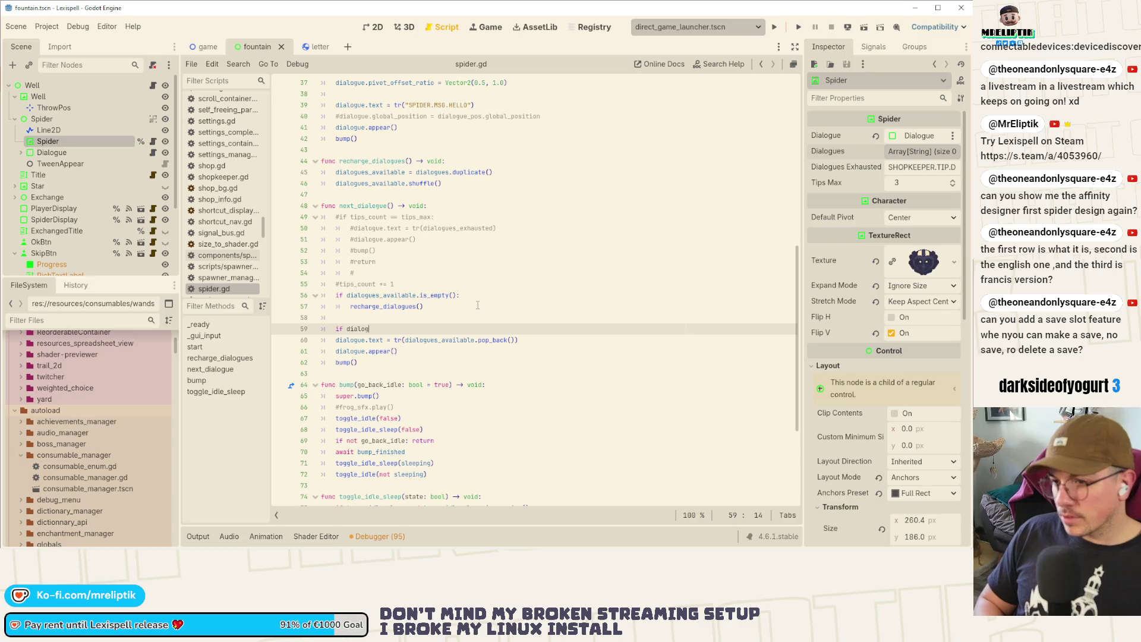
pyautogui.press('Down')
pyautogui.press('Return')
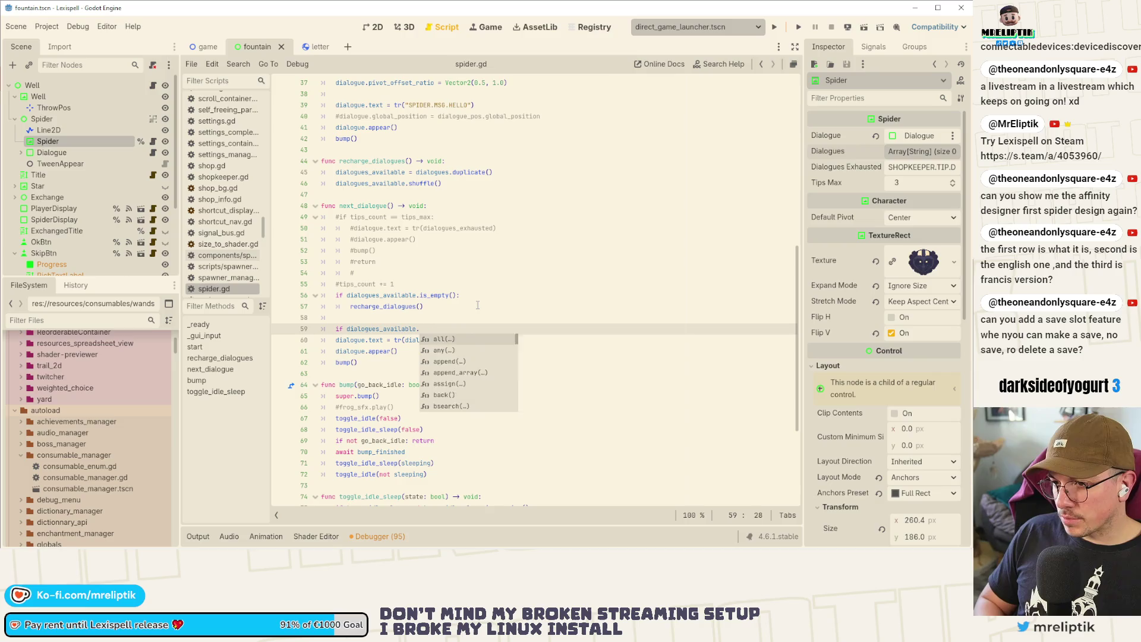
pyautogui.press('Return')
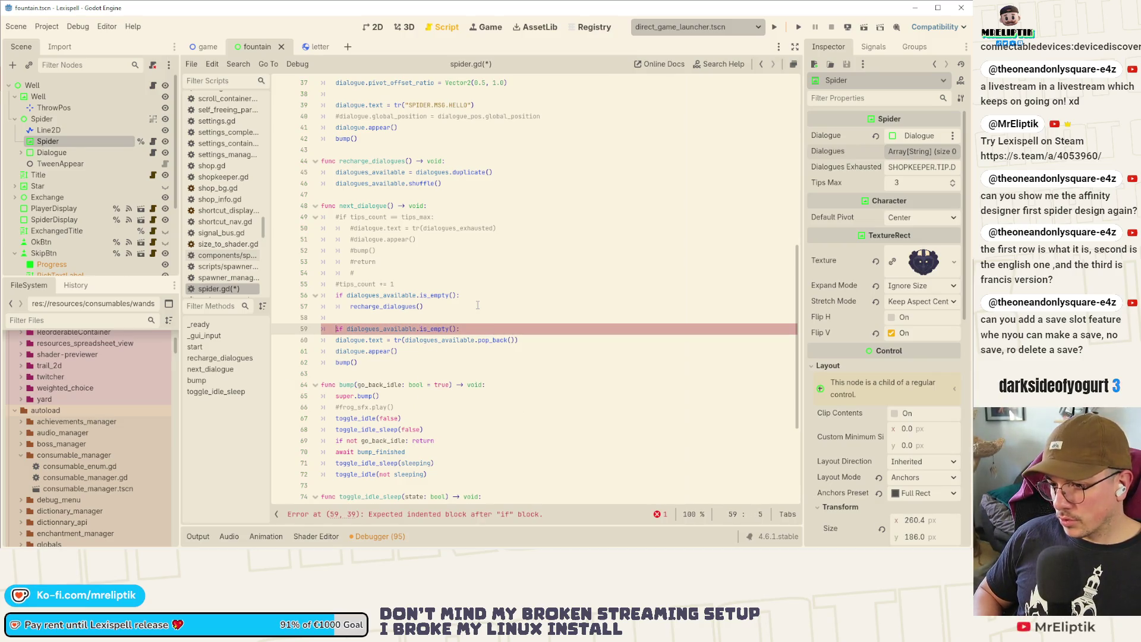
pyautogui.write('not')
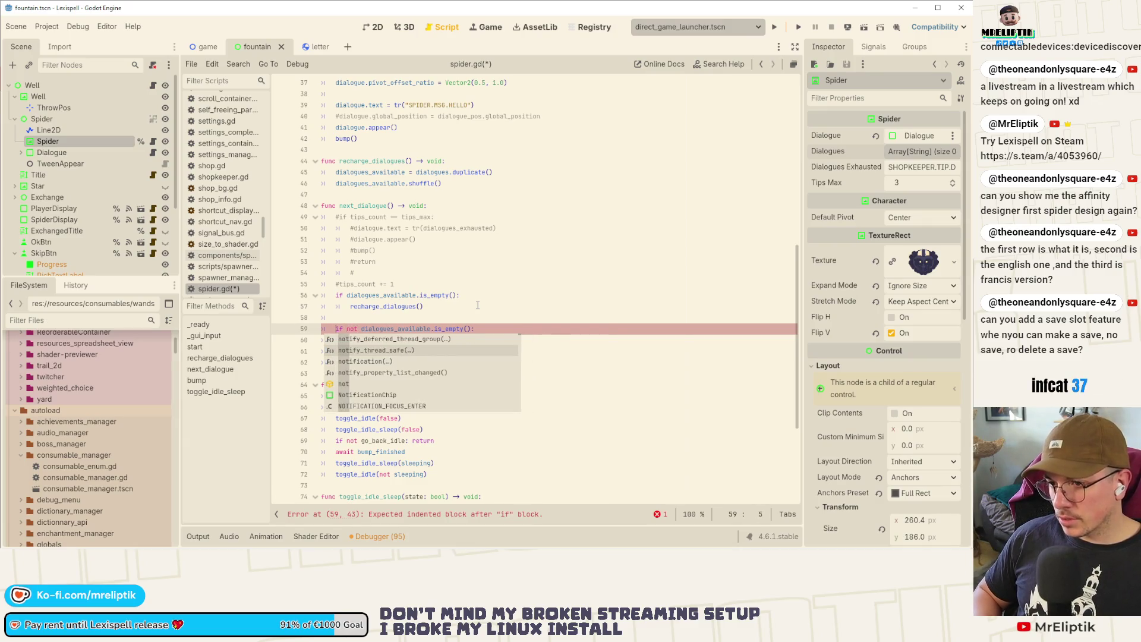
pyautogui.press('Escape')
pyautogui.press('Down')
pyautogui.press('Down')
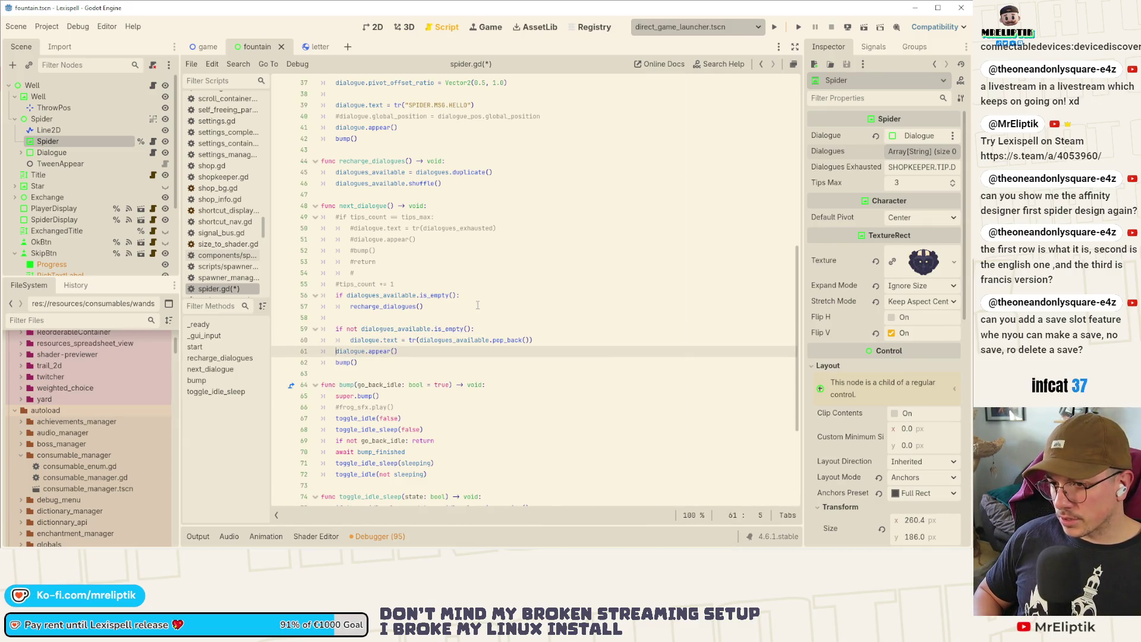
pyautogui.hotkey('ctrl', 's')
# - Select the SPIDER.MSG.HELLO greeting line and check the localization spreadsheet
pyautogui.scroll(3, 464, 236)
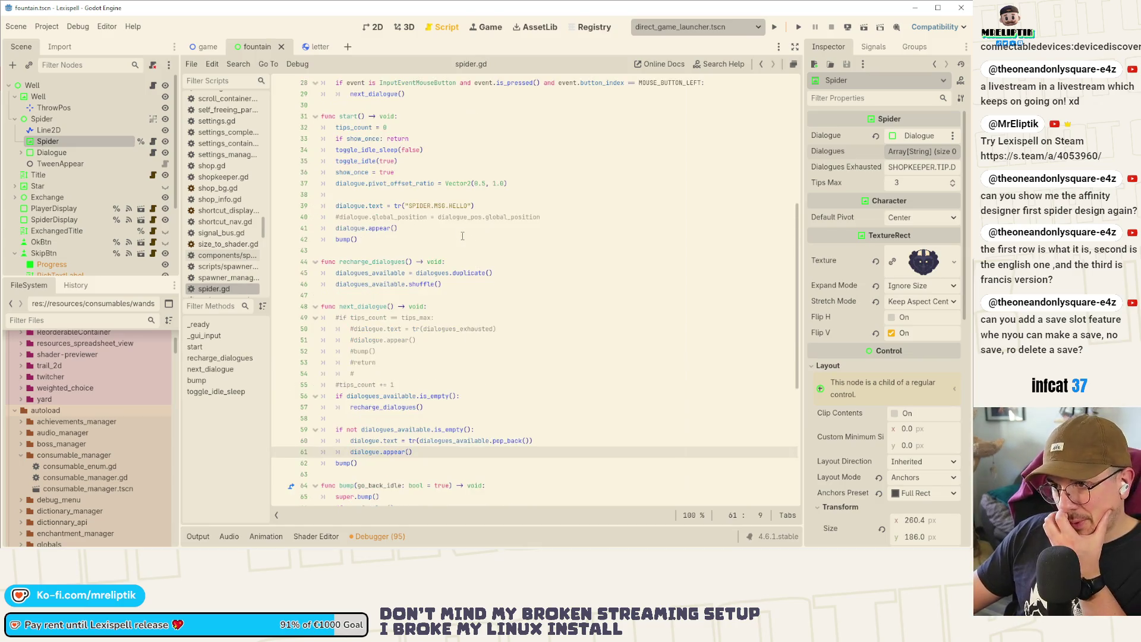
pyautogui.click(449, 205)
pyautogui.moveTo(479, 205); pyautogui.dragTo(335, 206)
pyautogui.hotkey('ctrl', 'c')
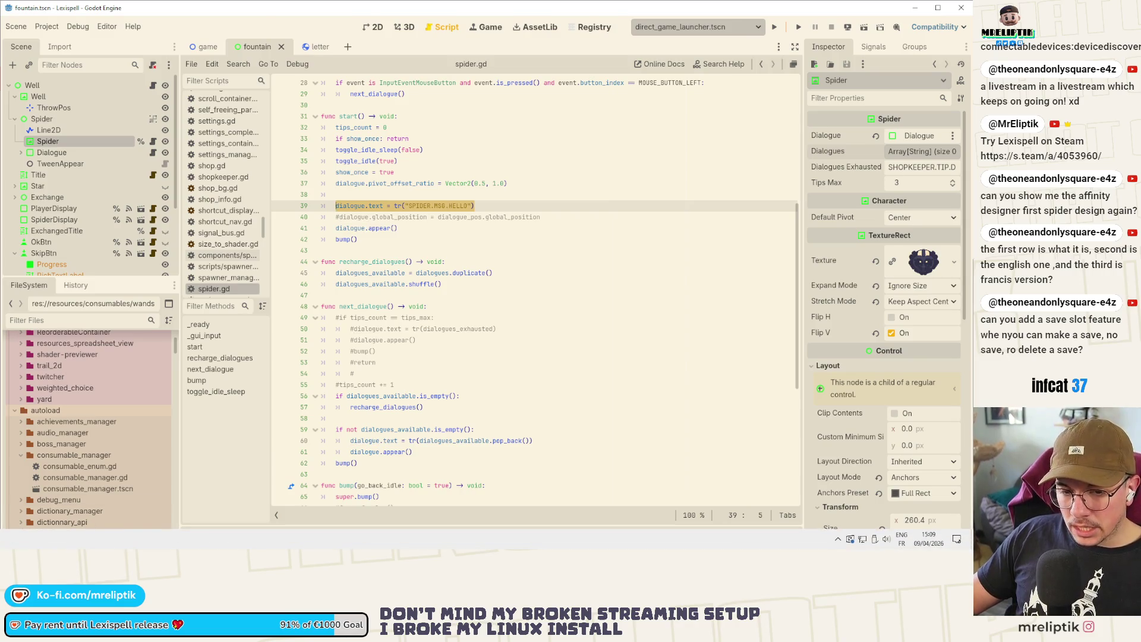
pyautogui.hotkey('alt', 'Tab')
pyautogui.hotkey('alt', 'Tab')
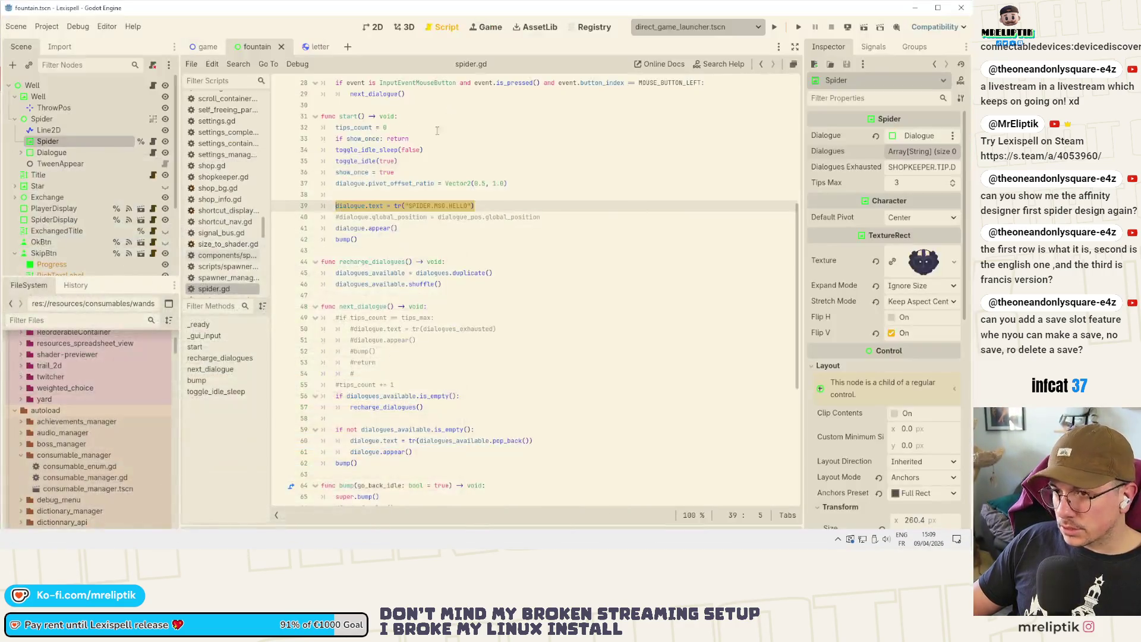
# - Back in spider.gd, make a blank line above next_dialogue for a new function
pyautogui.click(399, 228)
pyautogui.scroll(1, 400, 295)
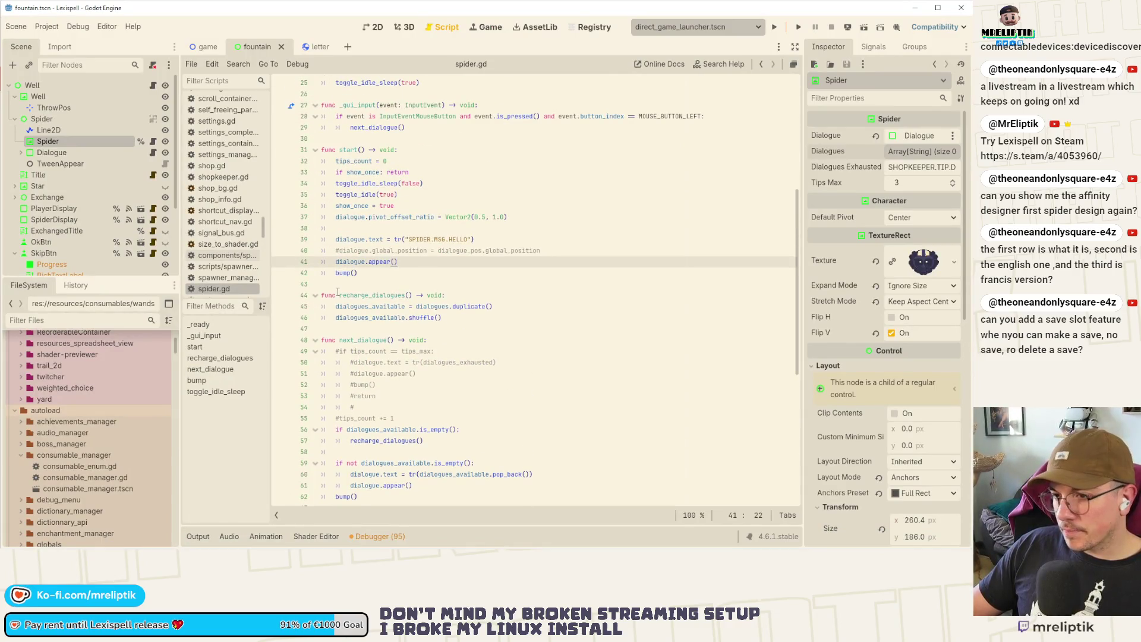
pyautogui.click(379, 287)
pyautogui.scroll(-4, 380, 292)
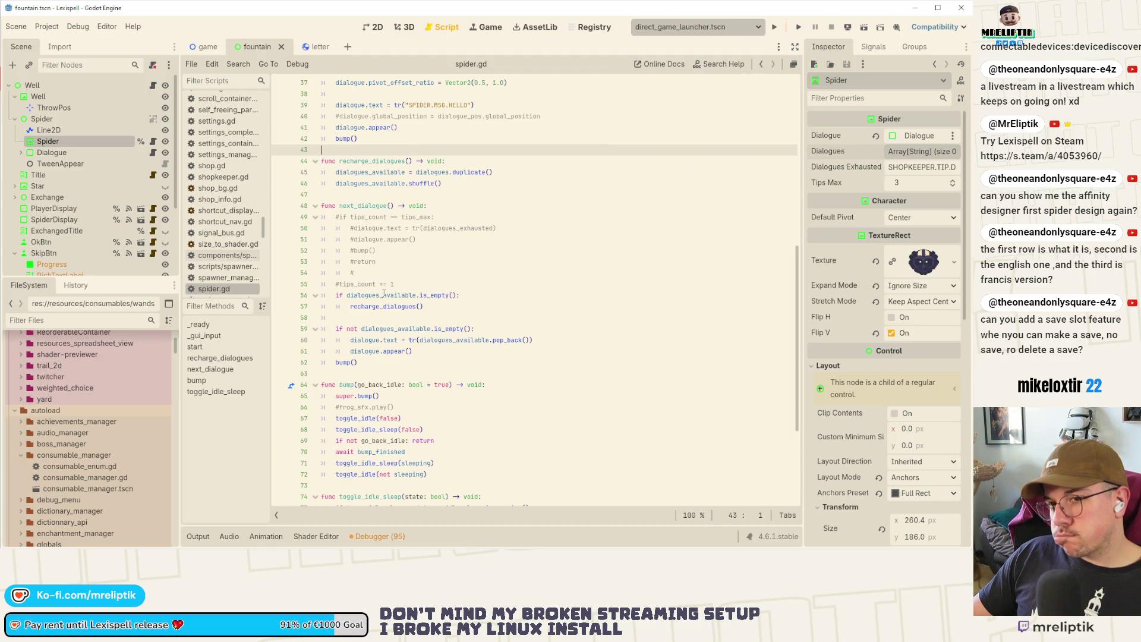
pyautogui.click(353, 194)
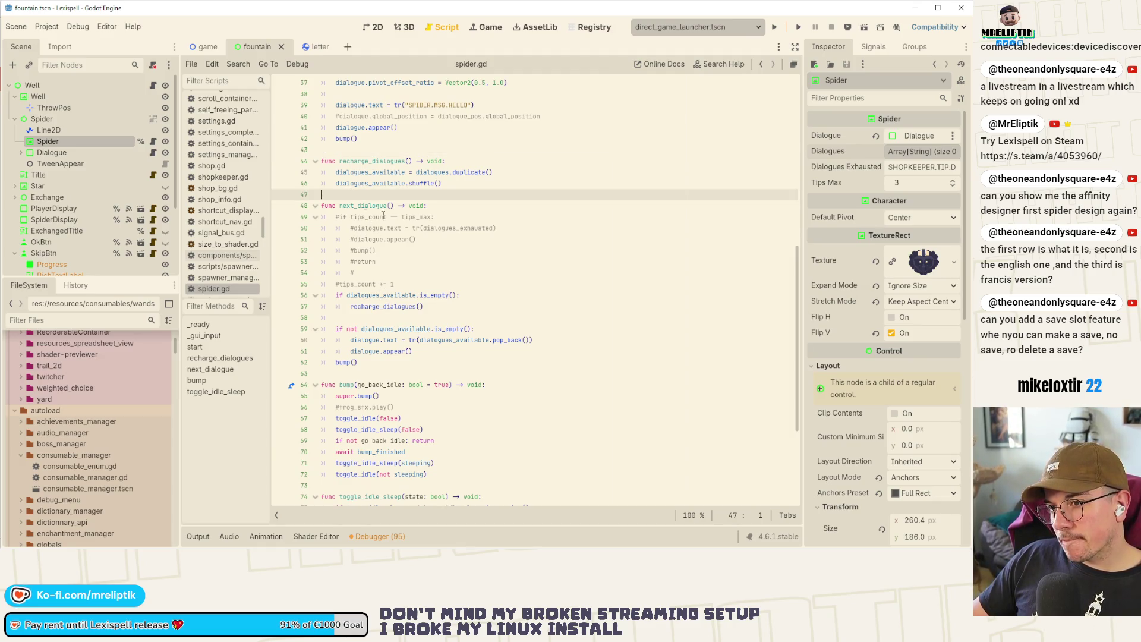
pyautogui.press('Return')
pyautogui.press('Return')
pyautogui.press('Up')
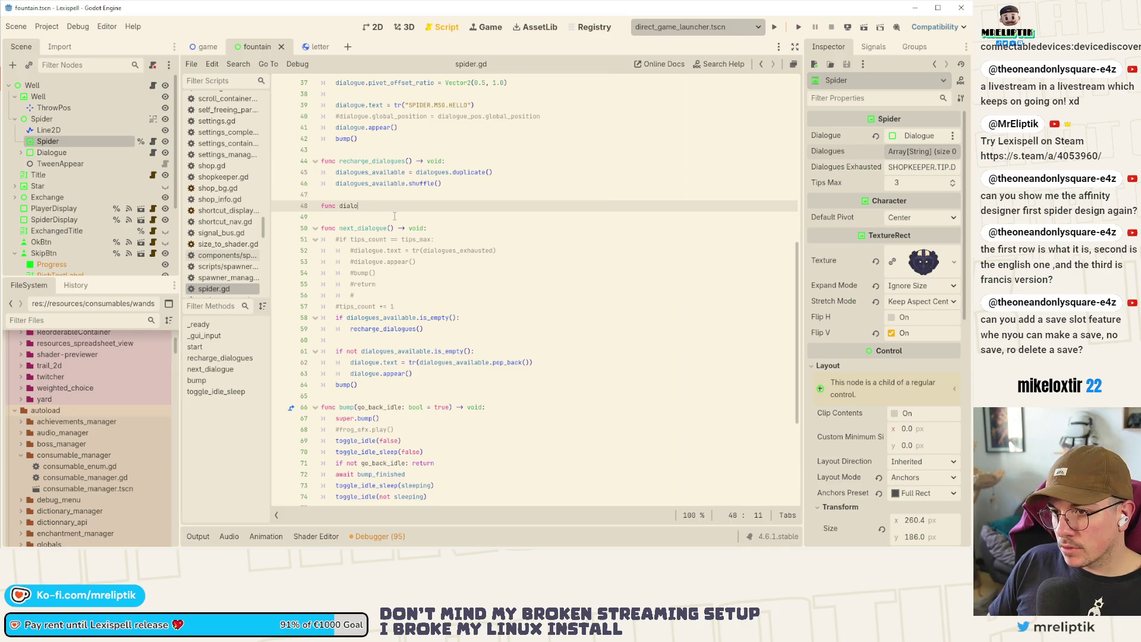
# - Declare say_player_empty() and paste the greeting text line into it, then save
pyautogui.write('player_empty(')
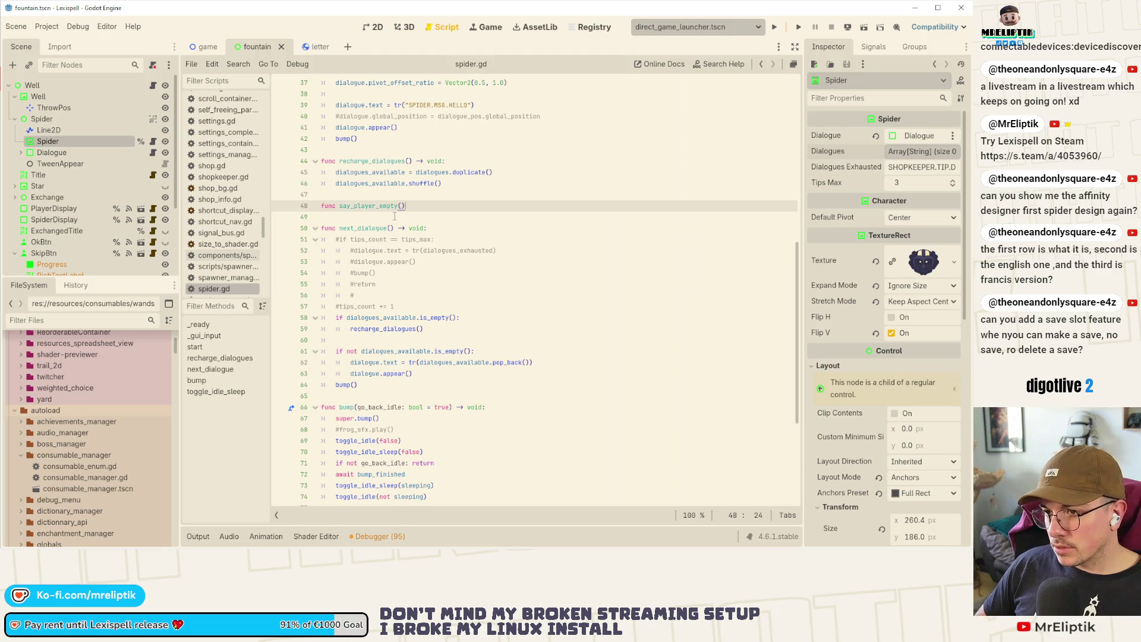
pyautogui.press('Return')
pyautogui.hotkey('ctrl', 'v')
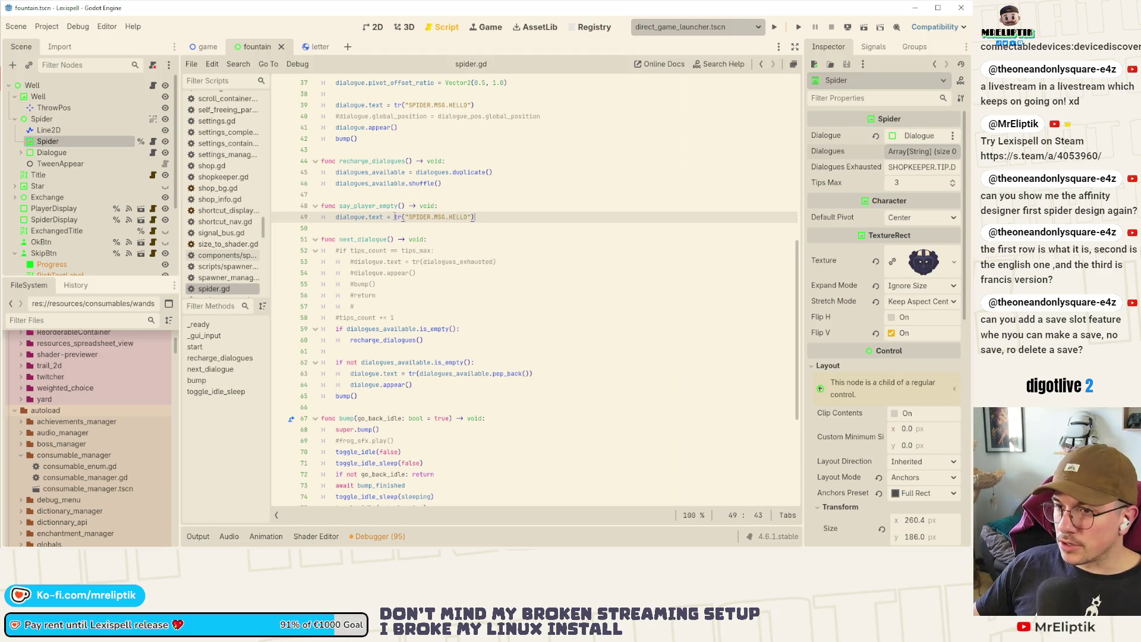
pyautogui.hotkey('ctrl', 's')
# - Copy the dialogue text, appear() and bump() lines from next_dialogue into say_player_empty and save
pyautogui.click(353, 350)
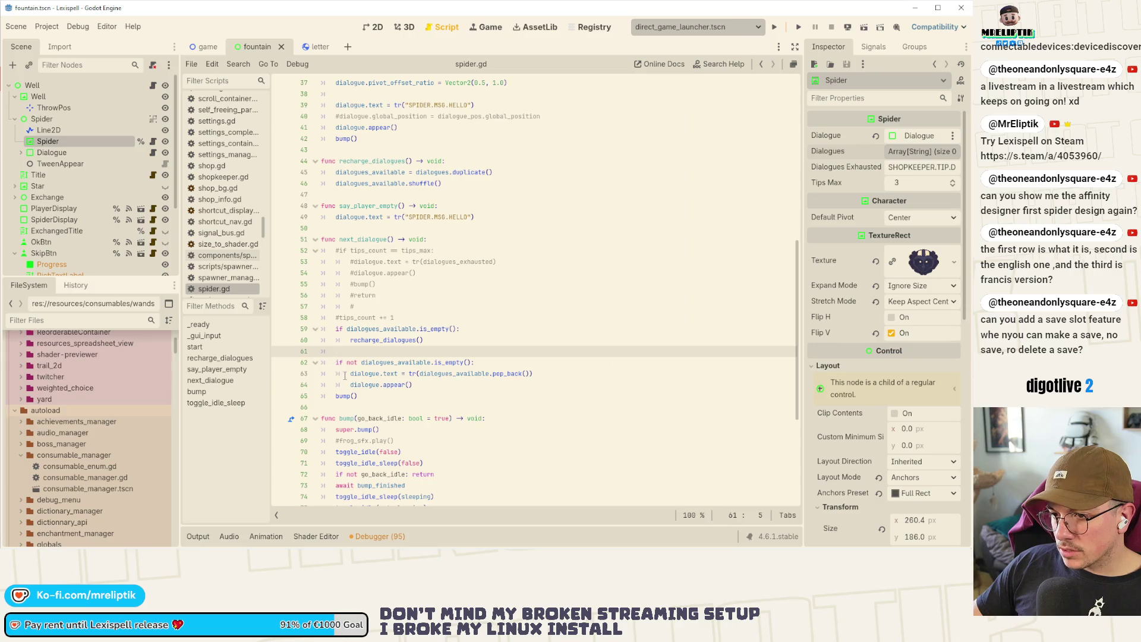
pyautogui.moveTo(344, 377); pyautogui.dragTo(358, 396)
pyautogui.press('BackSpace')
pyautogui.hotkey('ctrl', 'z')
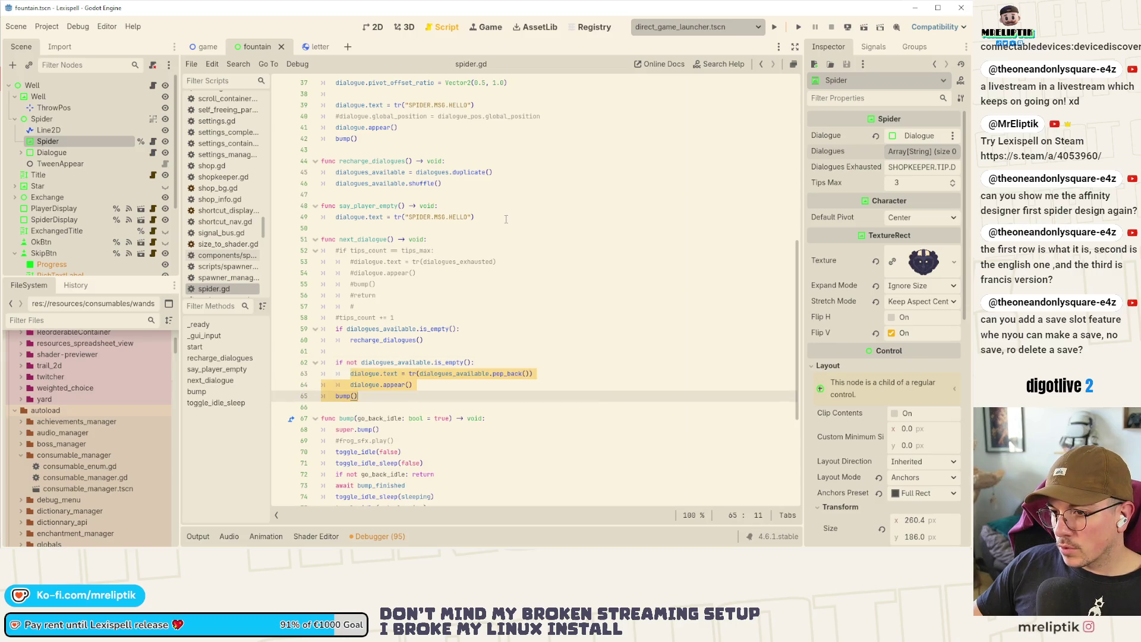
pyautogui.hotkey('ctrl', 'c')
pyautogui.click(486, 215)
pyautogui.press('Return')
pyautogui.hotkey('ctrl', 'v')
pyautogui.hotkey('ctrl', 's')
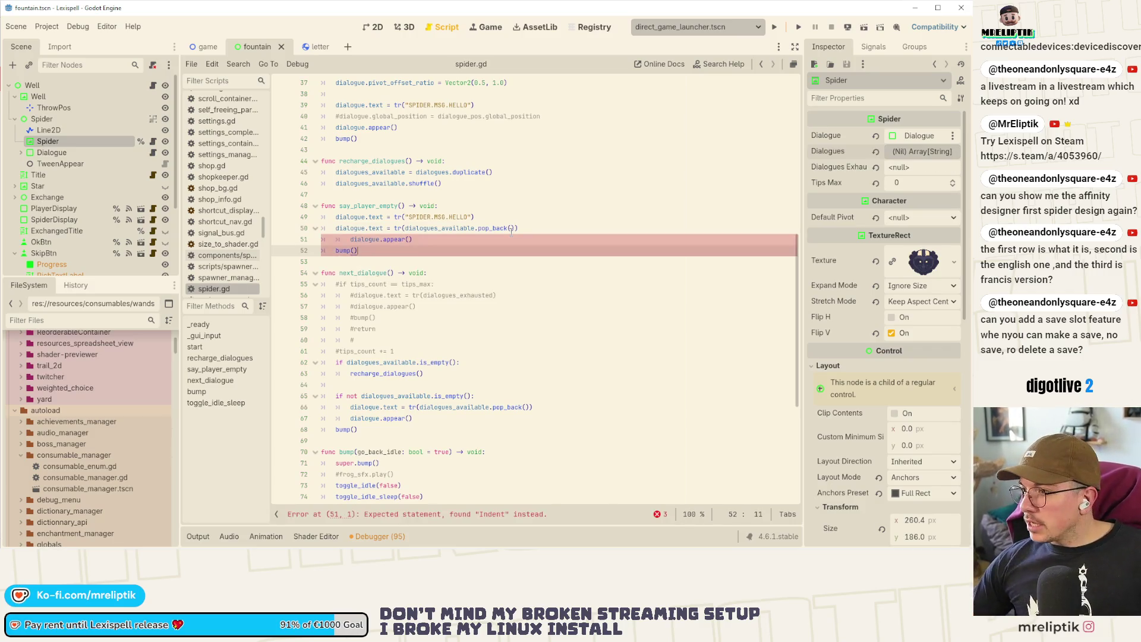
# - Change say_player_empty's text key from SPIDER.MSG.HELLO to SPIDER.MSG.PLAYER_EMPTY
pyautogui.click(461, 229)
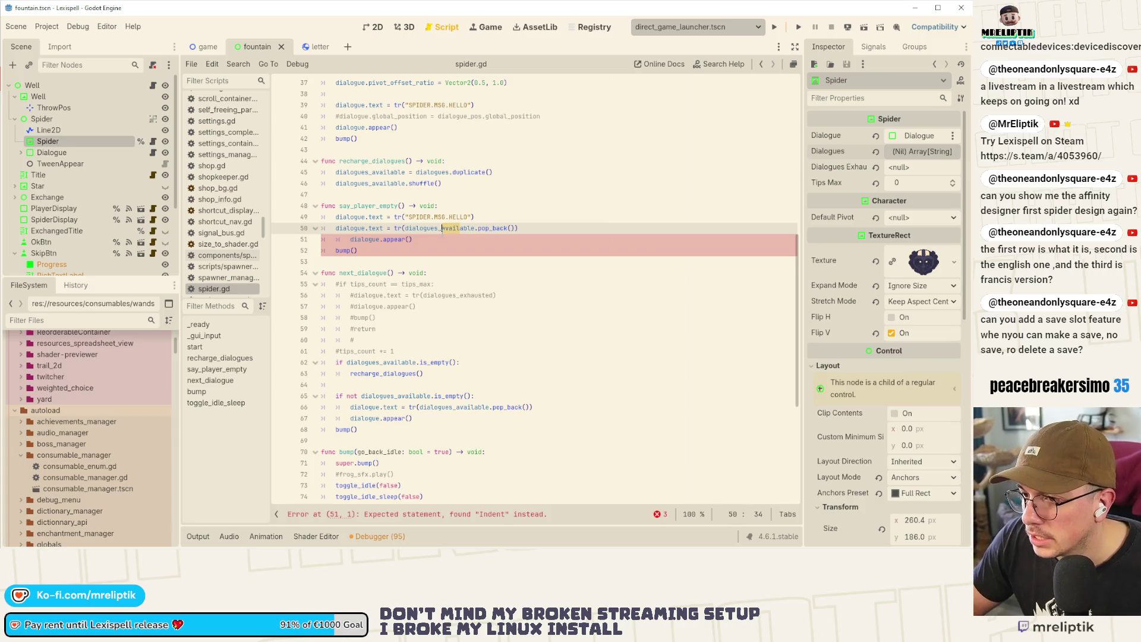
pyautogui.click(442, 238)
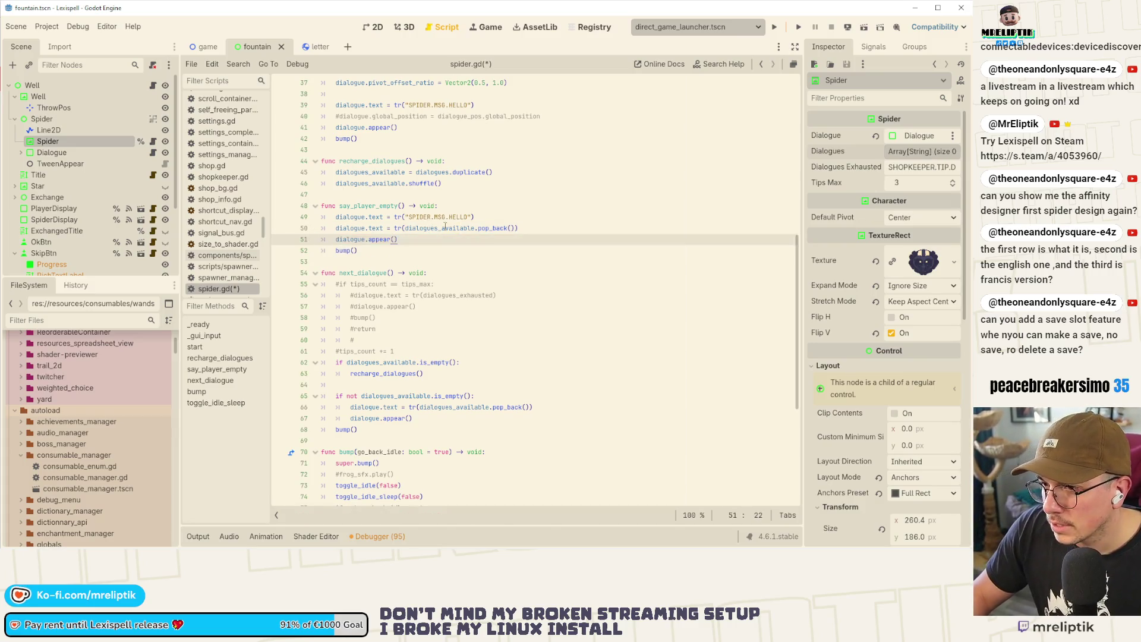
pyautogui.click(501, 218)
pyautogui.hotkey('ctrl', 'shift', 'k')
pyautogui.hotkey('ctrl', 's')
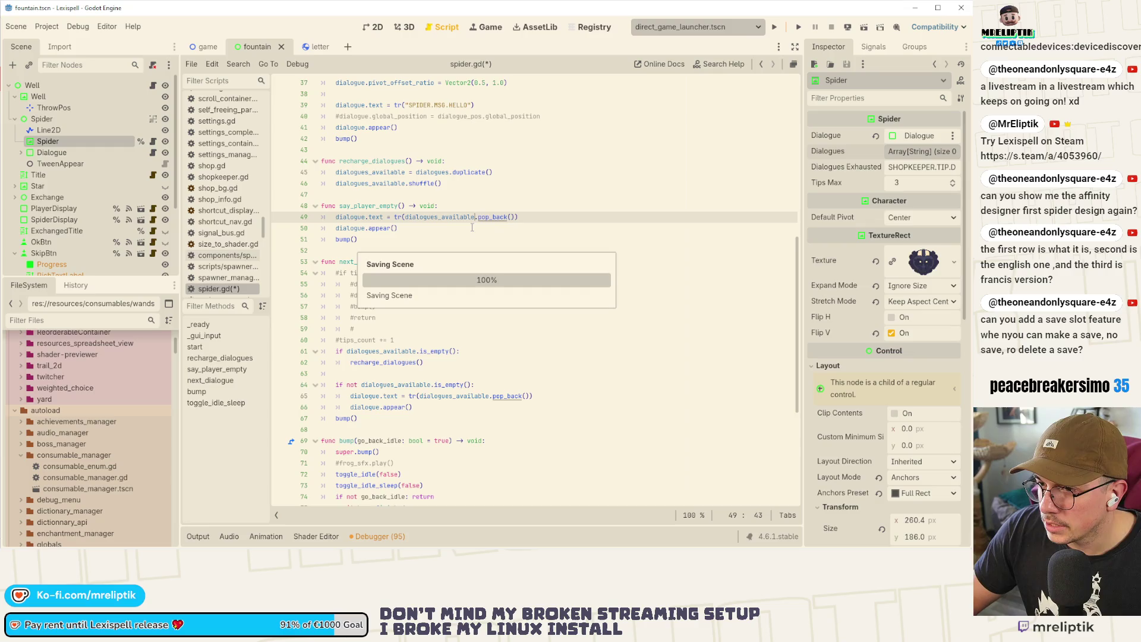
pyautogui.hotkey('ctrl', 'z')
pyautogui.doubleClick(458, 217)
pyautogui.write('PLAYER_E')
# - Delete the duplicated pop_back line from say_player_empty and save spider.gd
pyautogui.click(460, 226)
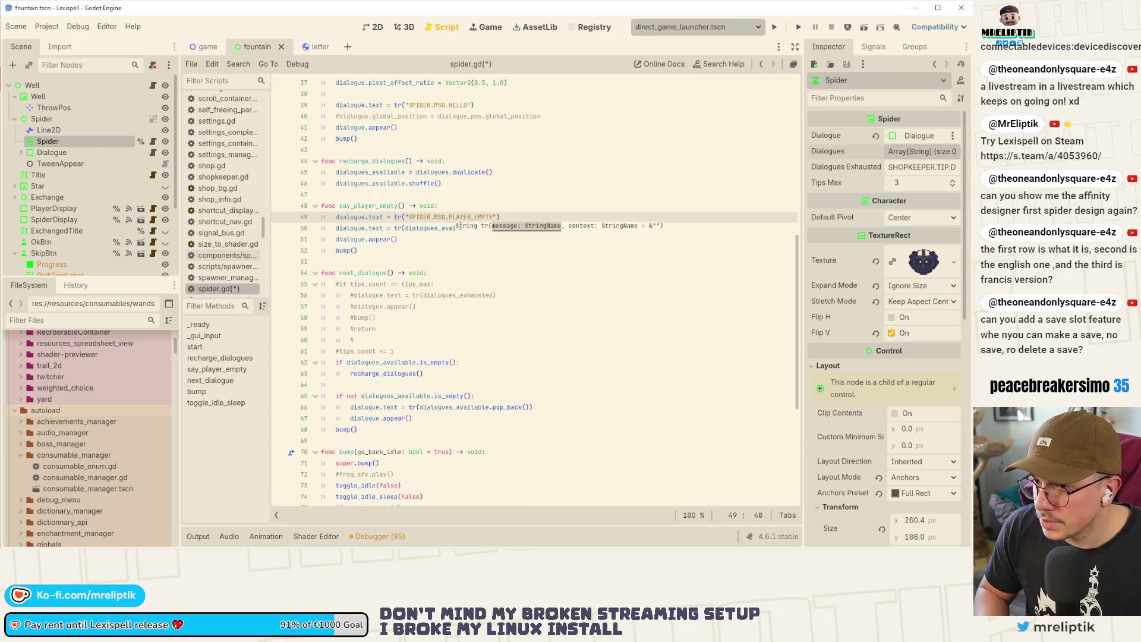
pyautogui.hotkey('ctrl', 'shift', 'k')
pyautogui.hotkey('ctrl', 's')
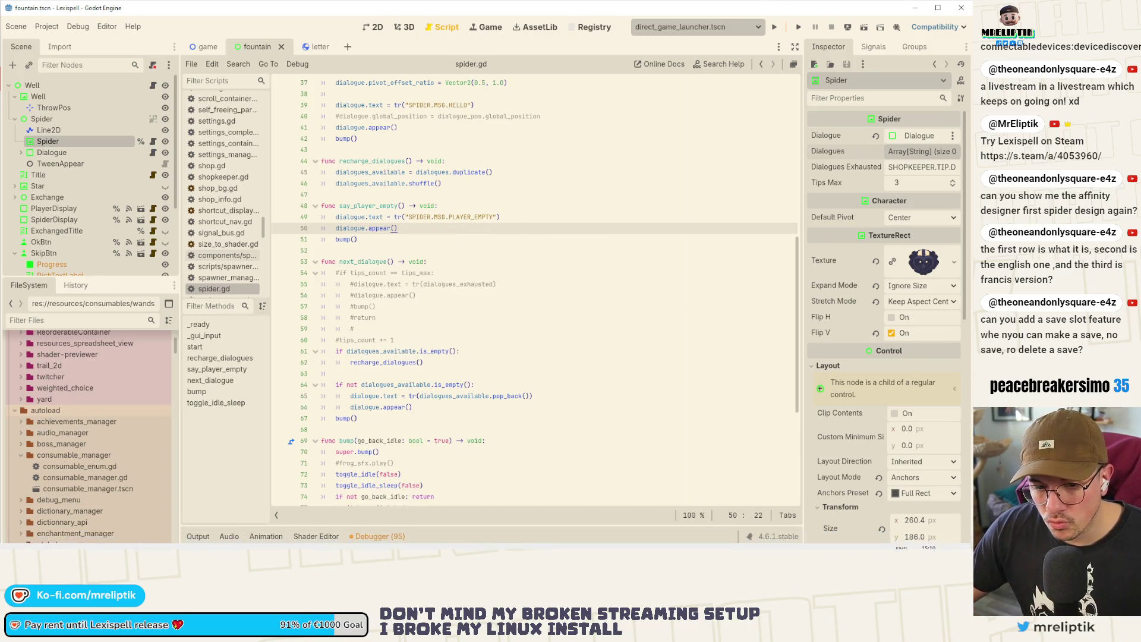
pyautogui.hotkey('alt', 'Tab')
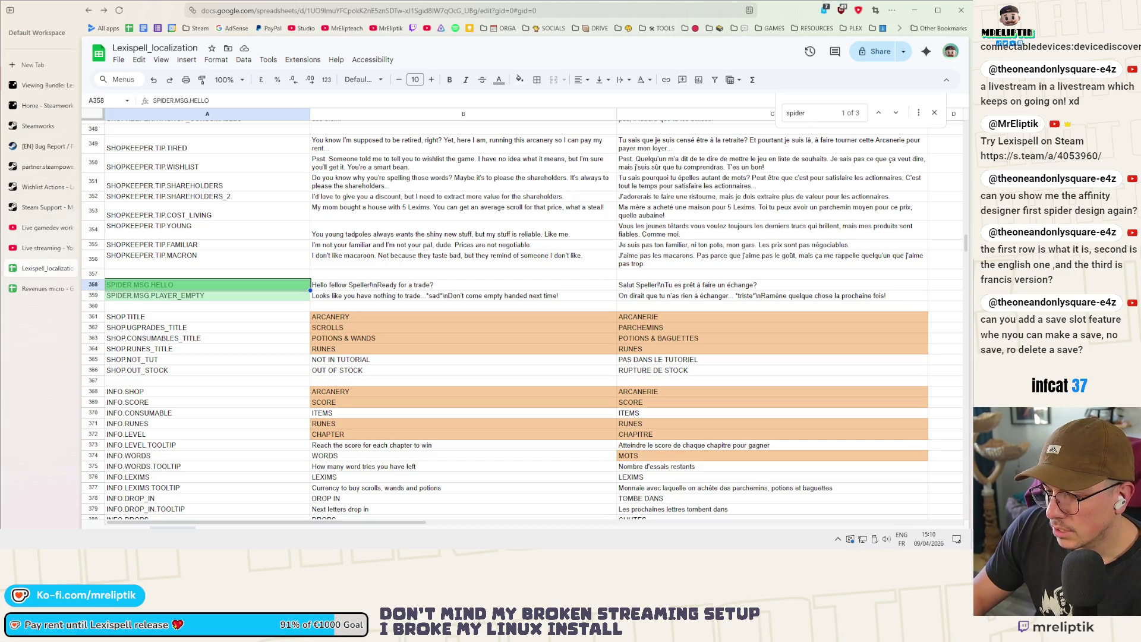
# - Return to the Godot script editor once the PLAYER_EMPTY row is in the sheet
pyautogui.hotkey('alt', 'Tab')
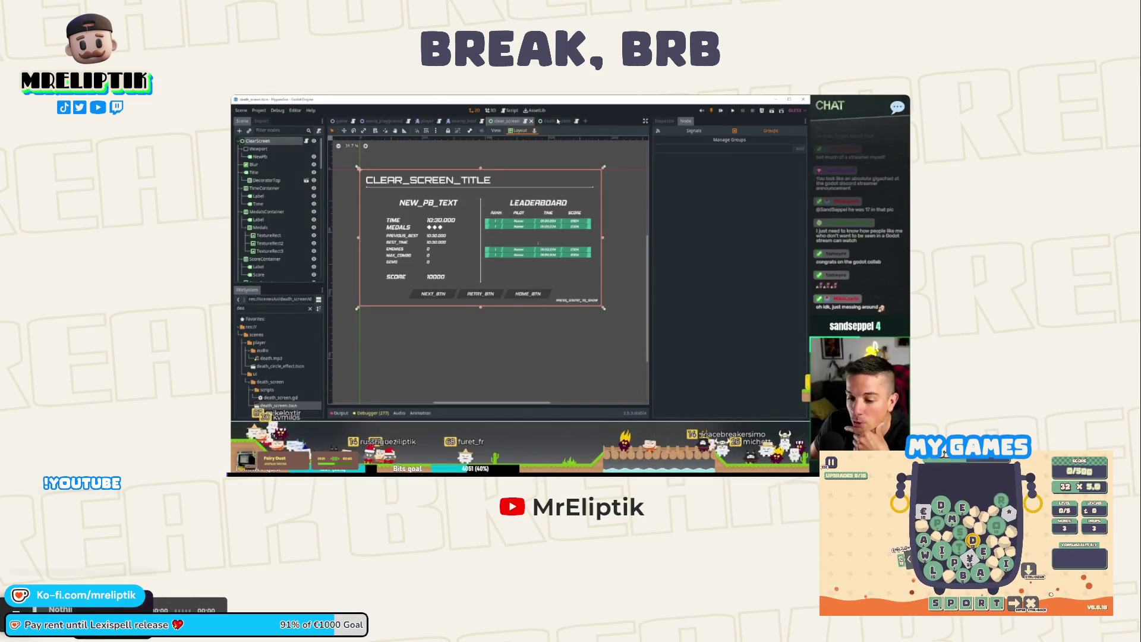
pyautogui.click(552, 121)
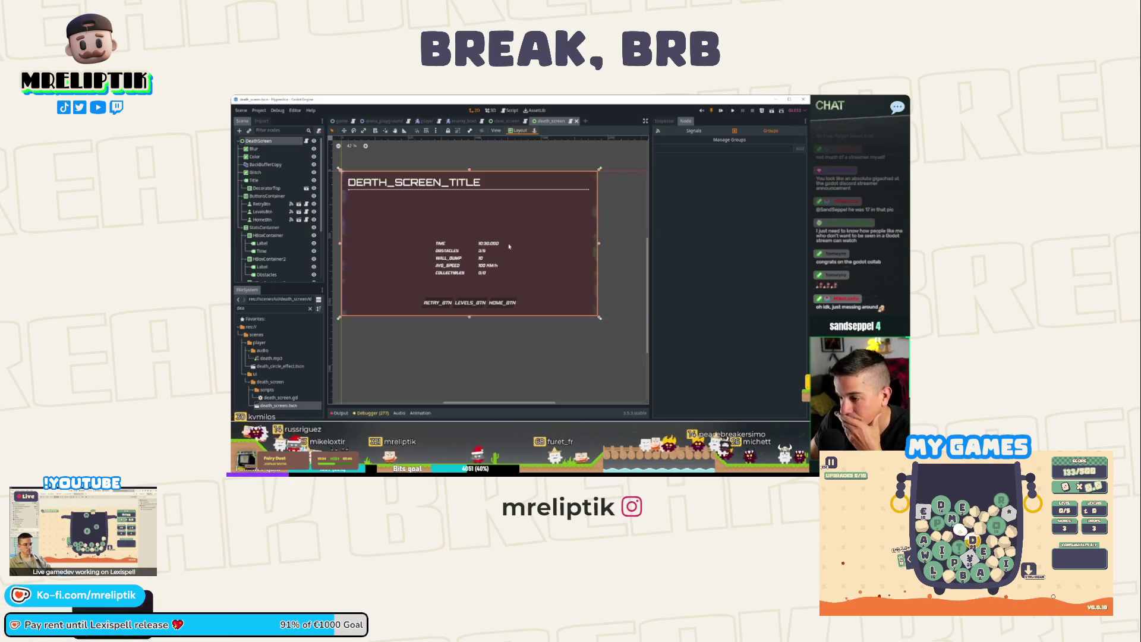
pyautogui.click(282, 398)
pyautogui.moveTo(278, 406); pyautogui.dragTo(280, 400)
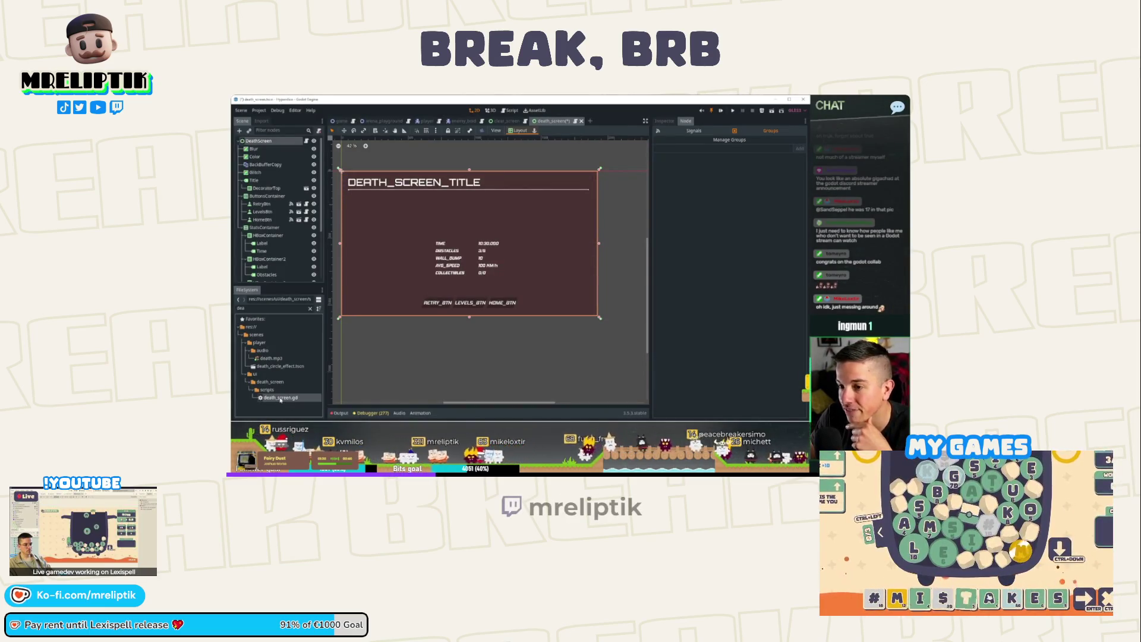
pyautogui.doubleClick(281, 397)
pyautogui.scroll(-2, 492, 313)
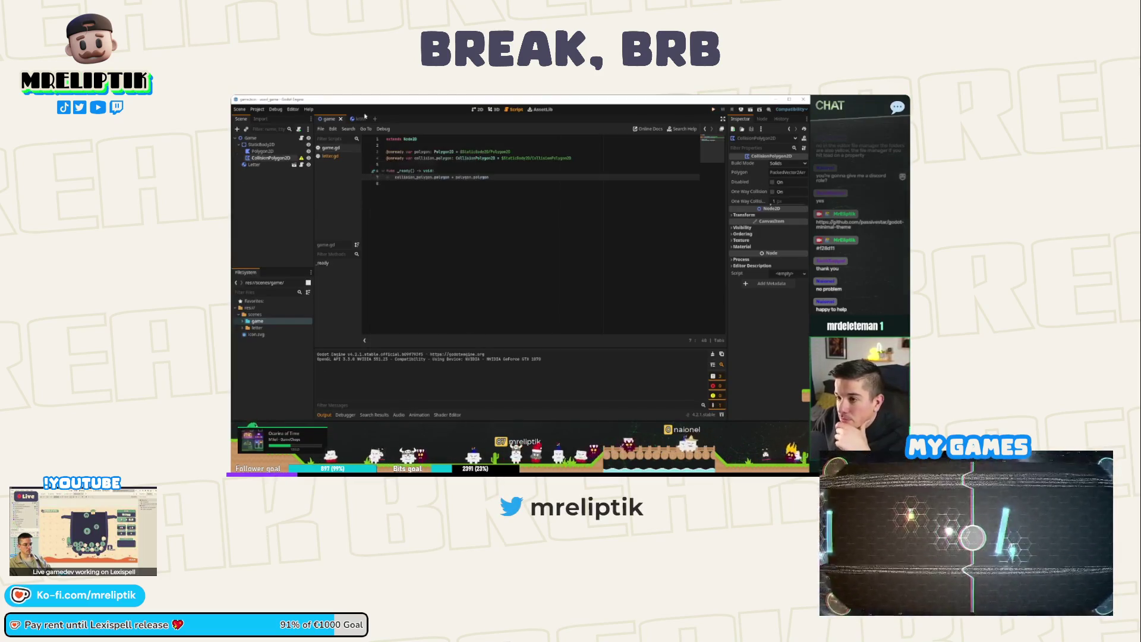
pyautogui.click(471, 156)
pyautogui.click(354, 119)
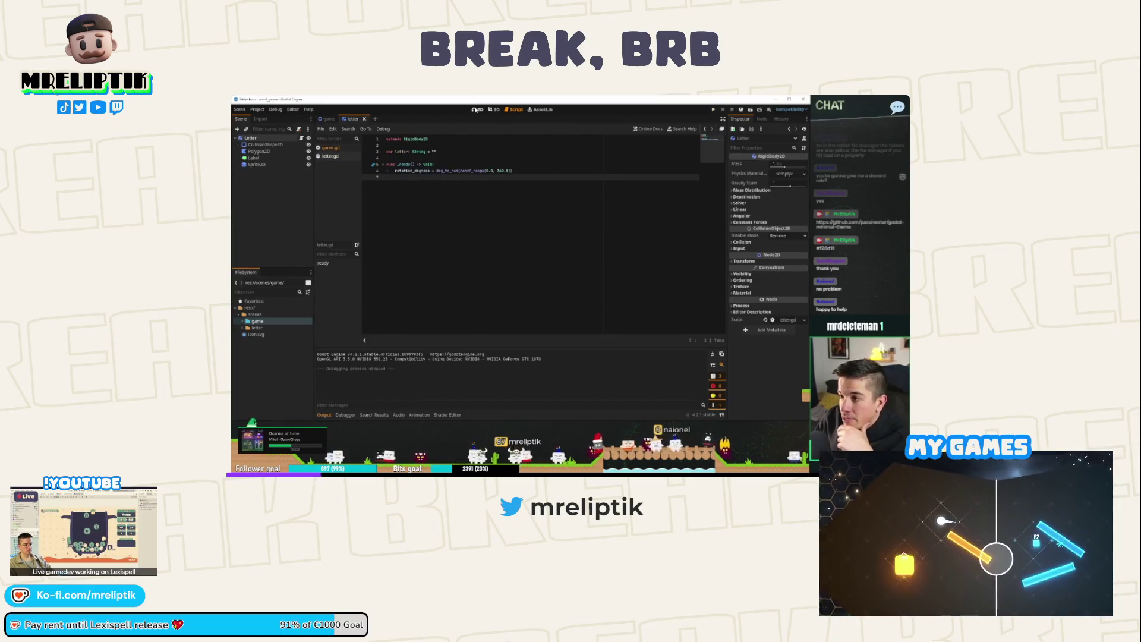
pyautogui.click(476, 109)
pyautogui.click(253, 151)
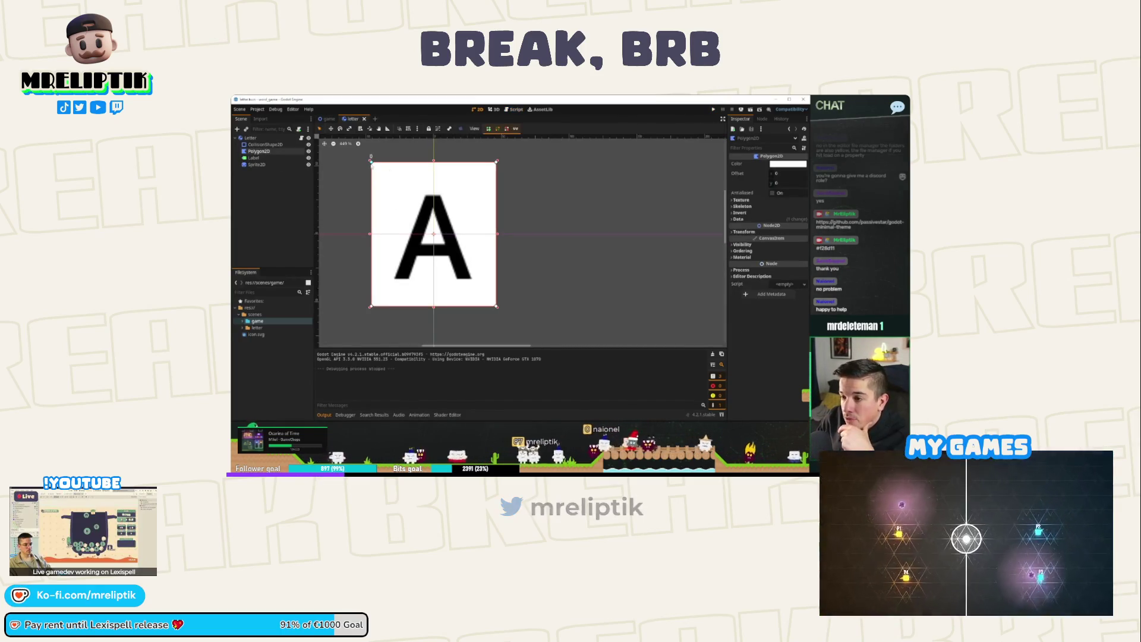
# - Insert and drag points on the white polygon's edges, undoing one misplaced point edit
pyautogui.scroll(2, 429, 179)
pyautogui.moveTo(436, 188)
pyautogui.mouseDown()
pyautogui.moveTo(436, 220)
pyautogui.moveTo(437, 190)
pyautogui.mouseUp()
pyautogui.scroll(4, 425, 153)
pyautogui.moveTo(426, 153); pyautogui.dragTo(426, 336)
pyautogui.moveTo(504, 205)
pyautogui.mouseDown()
pyautogui.moveTo(419, 185)
pyautogui.moveTo(500, 214)
pyautogui.moveTo(483, 218)
pyautogui.moveTo(514, 205)
pyautogui.mouseUp()
pyautogui.scroll(1, 484, 218)
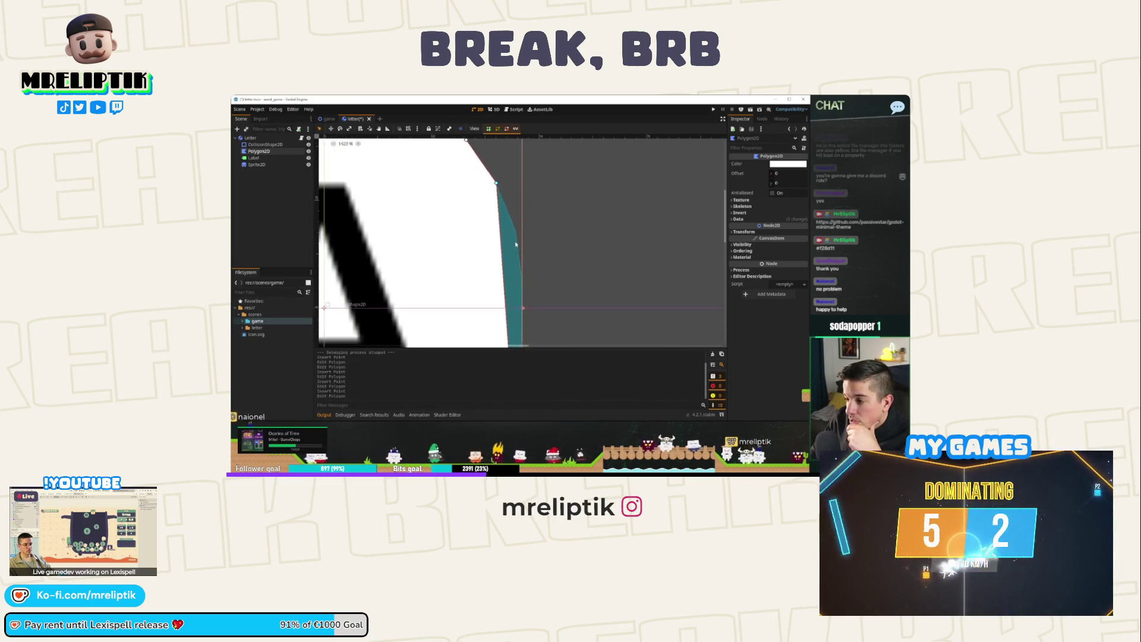
pyautogui.click(497, 239)
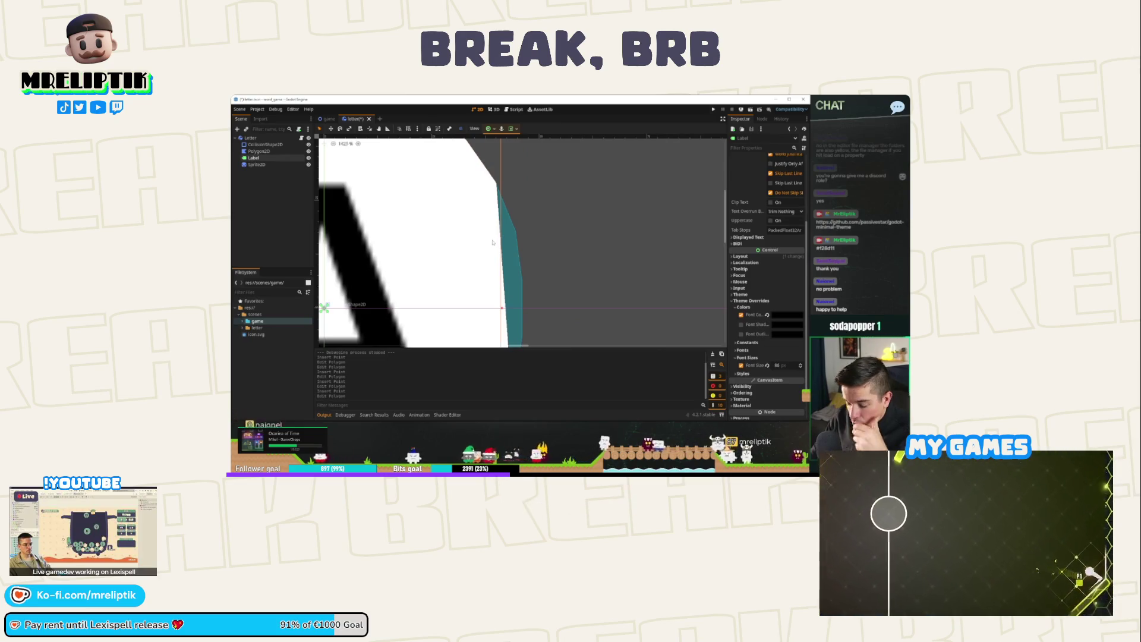
pyautogui.hotkey('ctrl', 'z')
pyautogui.scroll(2, 452, 190)
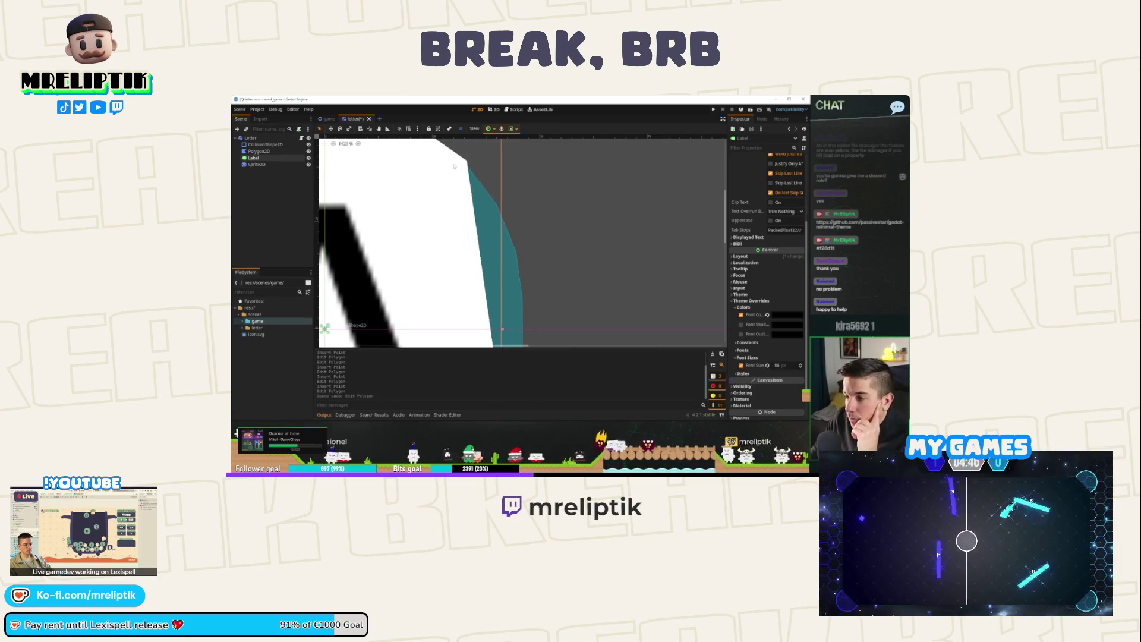
pyautogui.click(258, 151)
# - Add and drag points along the right edge to round the polygon's bottom-right corner
pyautogui.moveTo(473, 199); pyautogui.dragTo(498, 208)
pyautogui.moveTo(501, 252)
pyautogui.mouseDown()
pyautogui.moveTo(519, 253)
pyautogui.moveTo(452, 285)
pyautogui.moveTo(479, 293)
pyautogui.moveTo(501, 207)
pyautogui.mouseUp()
pyautogui.scroll(-2, 502, 238)
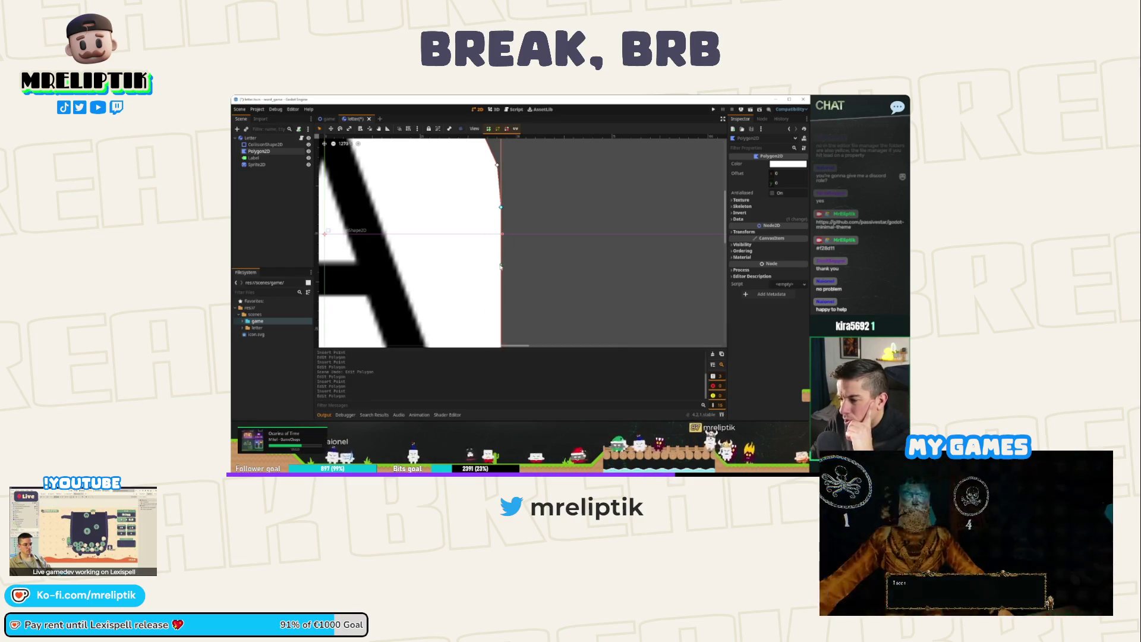
pyautogui.moveTo(501, 267)
pyautogui.mouseDown()
pyautogui.moveTo(469, 285)
pyautogui.moveTo(500, 262)
pyautogui.moveTo(484, 294)
pyautogui.moveTo(499, 308)
pyautogui.mouseUp()
pyautogui.scroll(-3, 511, 300)
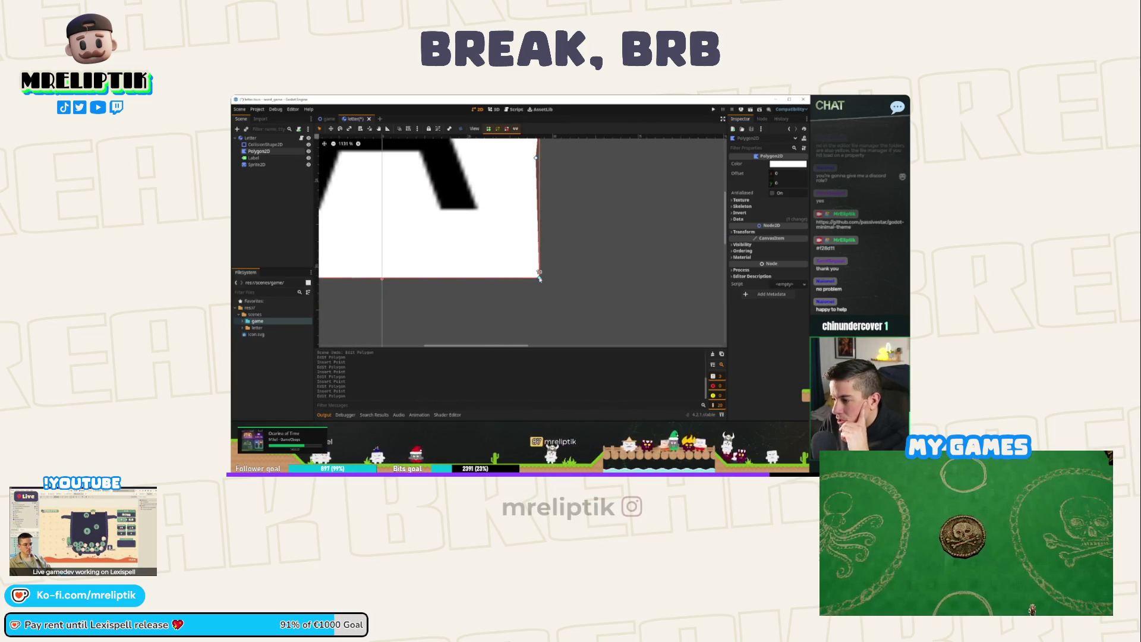
pyautogui.scroll(3, 539, 278)
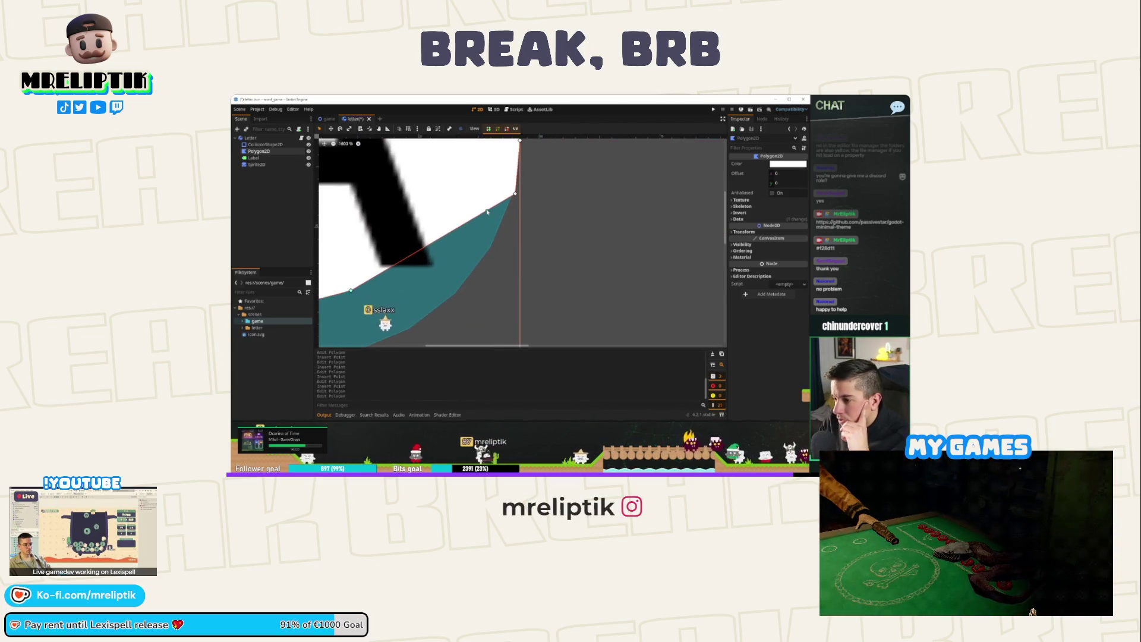
pyautogui.moveTo(486, 211)
pyautogui.mouseDown()
pyautogui.moveTo(490, 246)
pyautogui.moveTo(453, 296)
pyautogui.mouseUp()
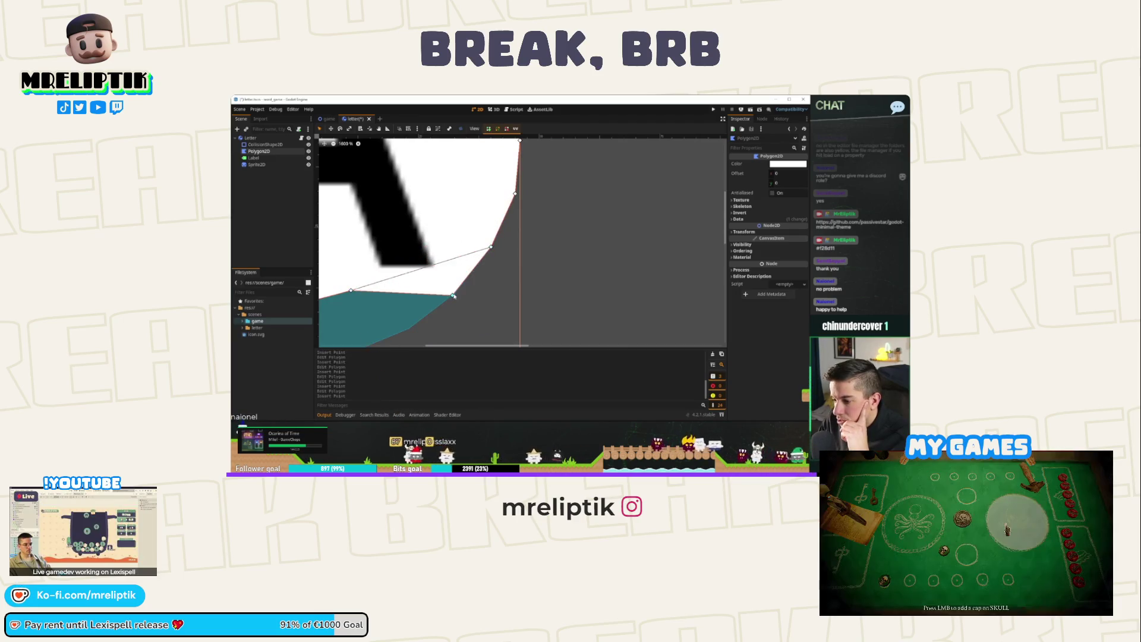
pyautogui.scroll(-1, 447, 297)
pyautogui.scroll(-2, 447, 297)
pyautogui.moveTo(386, 245)
pyautogui.mouseDown()
pyautogui.moveTo(388, 289)
pyautogui.moveTo(473, 261)
pyautogui.moveTo(476, 280)
pyautogui.mouseUp()
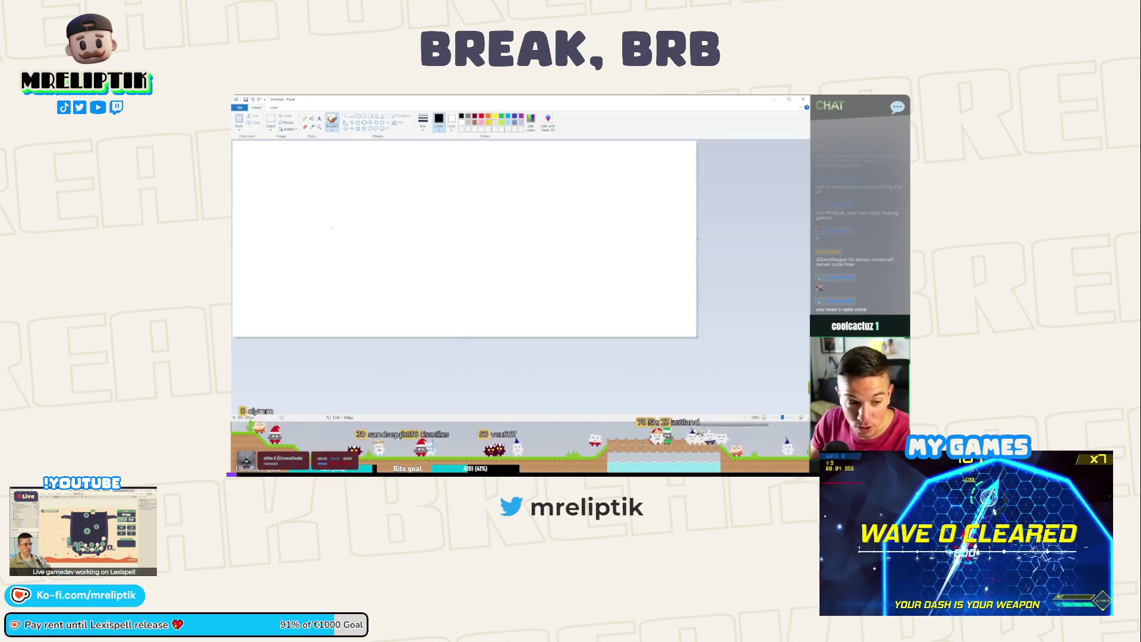
# - Draw a thin vertical black line on the blank Paint canvas
pyautogui.moveTo(377, 184); pyautogui.dragTo(374, 282)
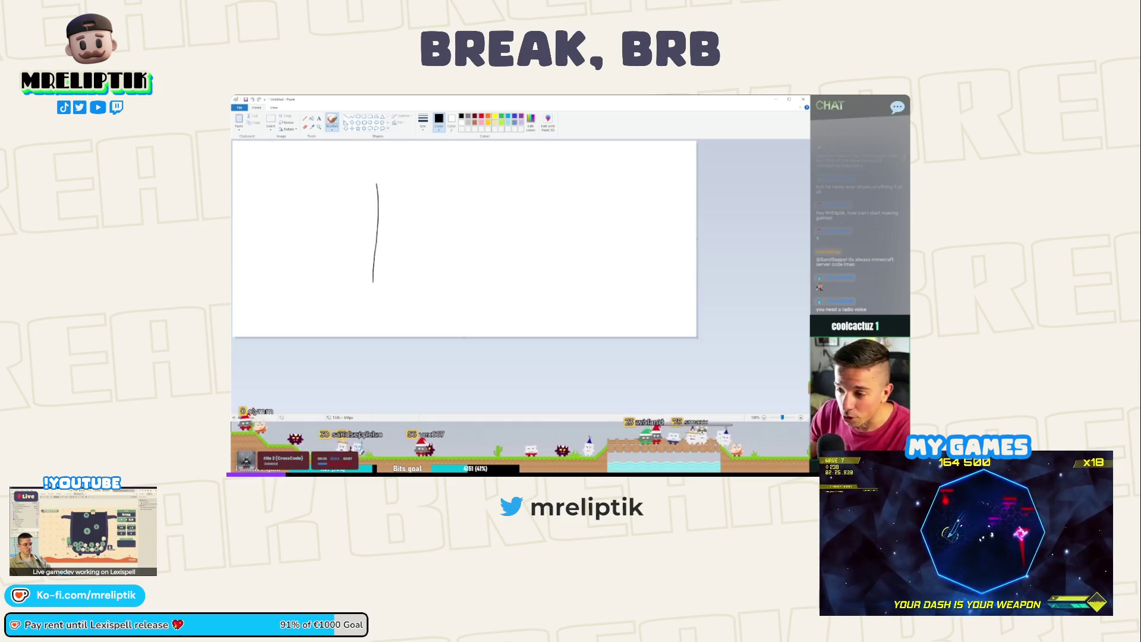
# - Sketch a rough box labelled GE, an arrow toward it, and a second small box with marks
pyautogui.moveTo(420, 182); pyautogui.dragTo(395, 297)
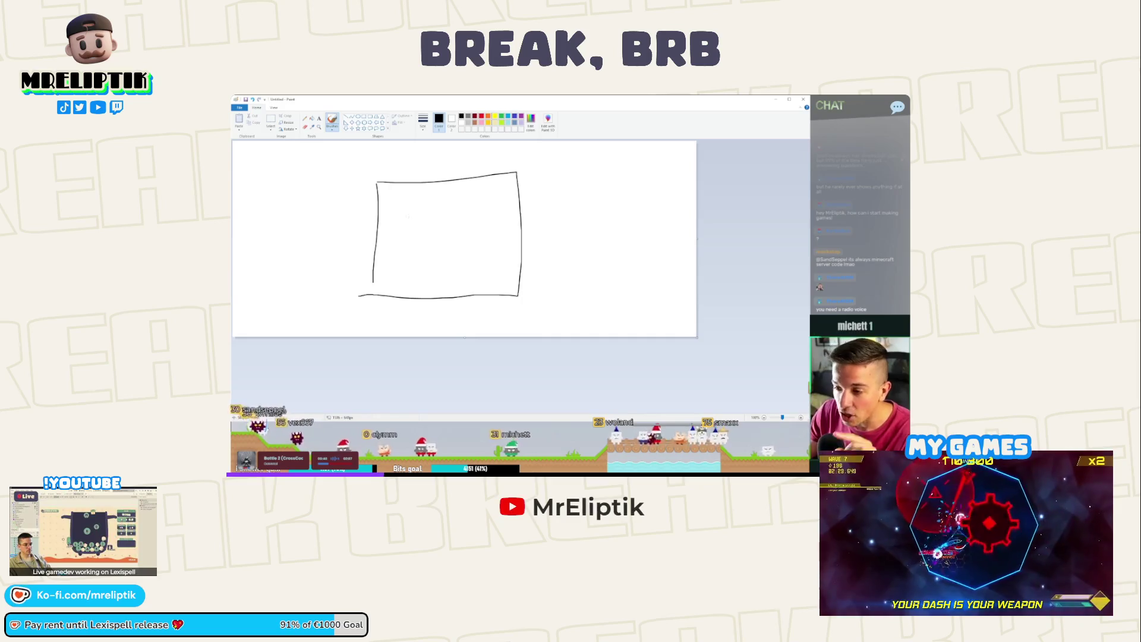
pyautogui.moveTo(424, 213); pyautogui.dragTo(423, 232)
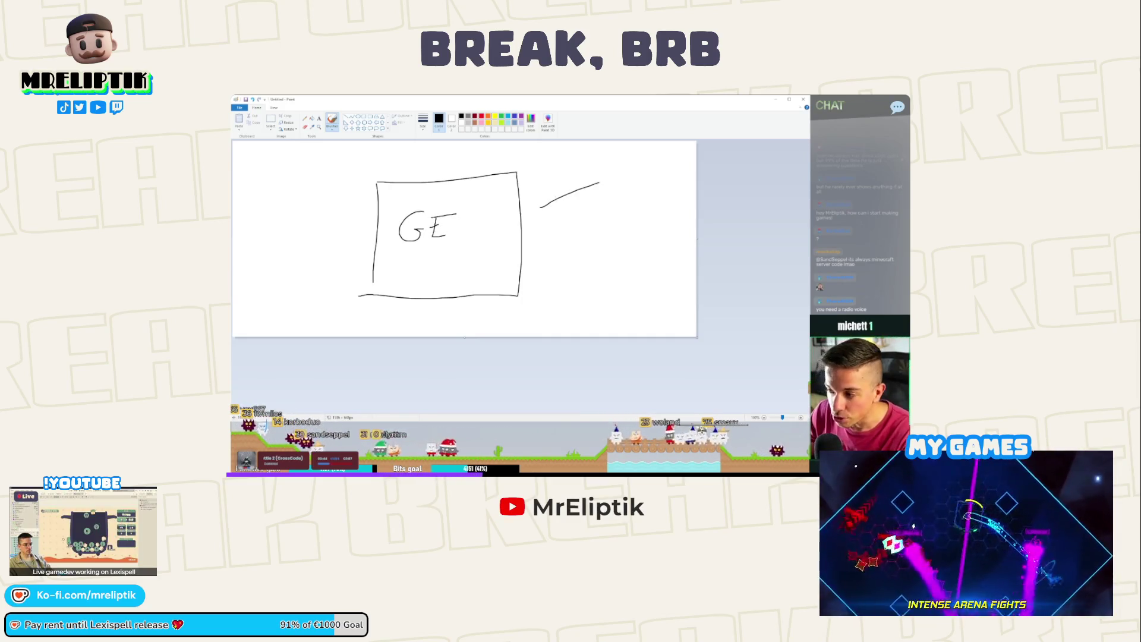
pyautogui.moveTo(541, 202); pyautogui.dragTo(583, 216)
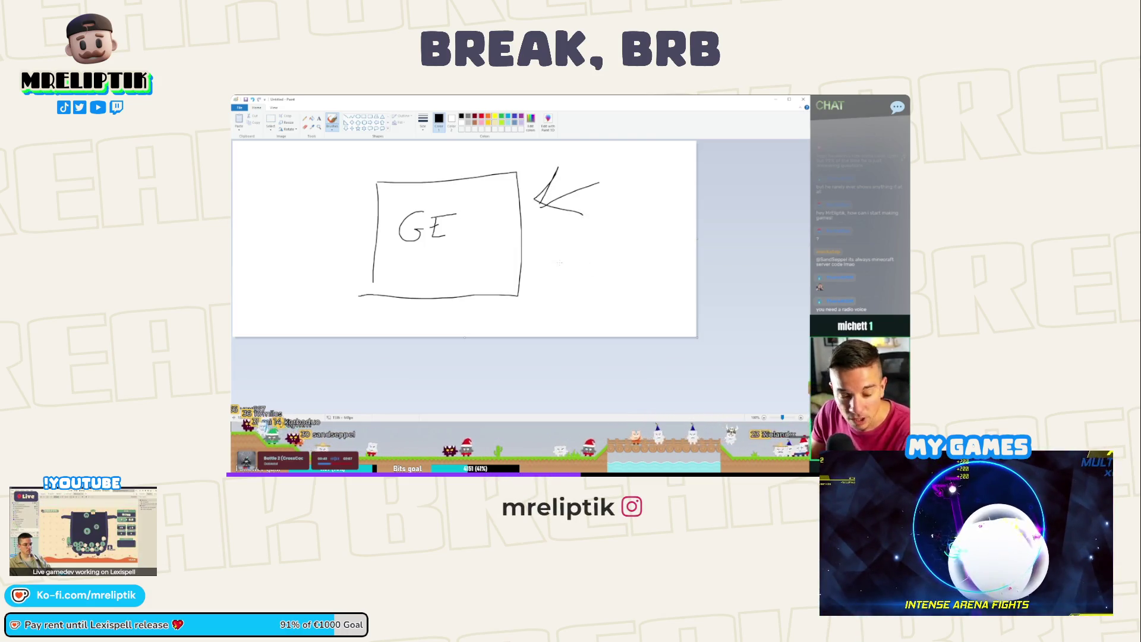
pyautogui.moveTo(575, 252)
pyautogui.mouseDown()
pyautogui.moveTo(618, 299)
pyautogui.moveTo(566, 293)
pyautogui.moveTo(565, 277)
pyautogui.moveTo(594, 273)
pyautogui.mouseUp()
pyautogui.moveTo(604, 266); pyautogui.dragTo(605, 278)
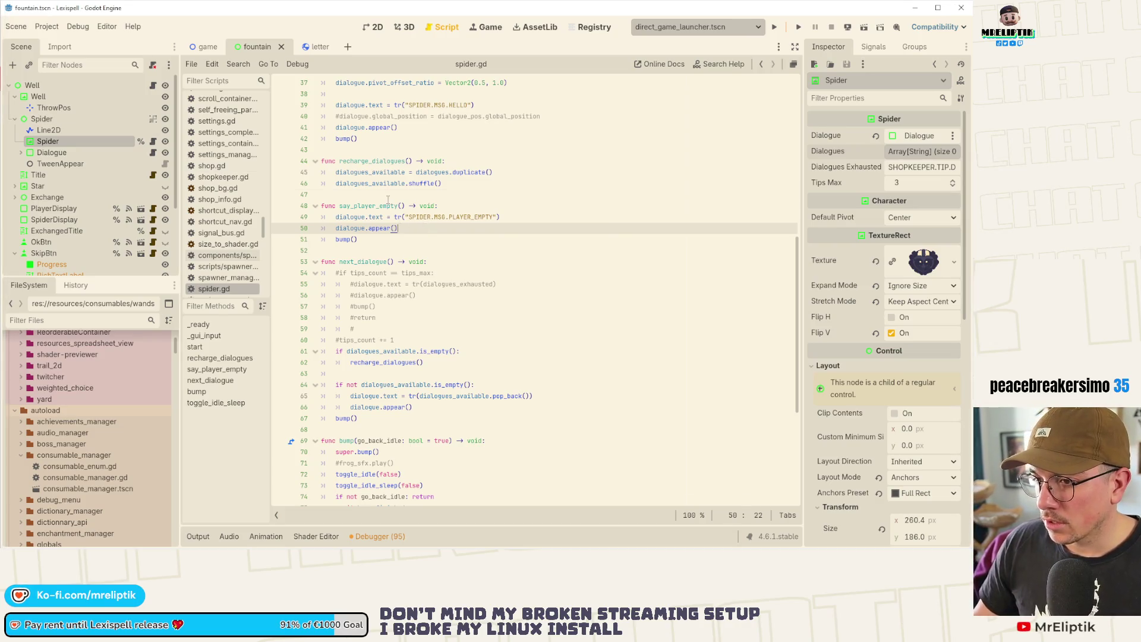
# - Select the Spider's Dialogue node, switch to the 2D view, and open its dialogue.gd script
pyautogui.press('Up')
pyautogui.press('Up')
pyautogui.scroll(5, 373, 222)
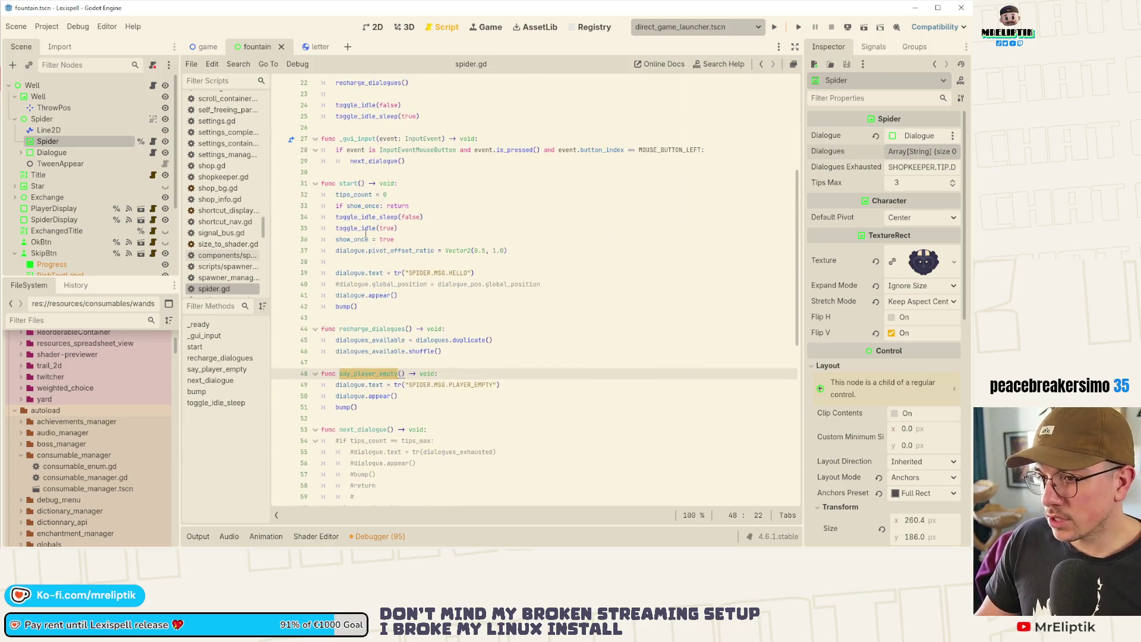
pyautogui.click(58, 154)
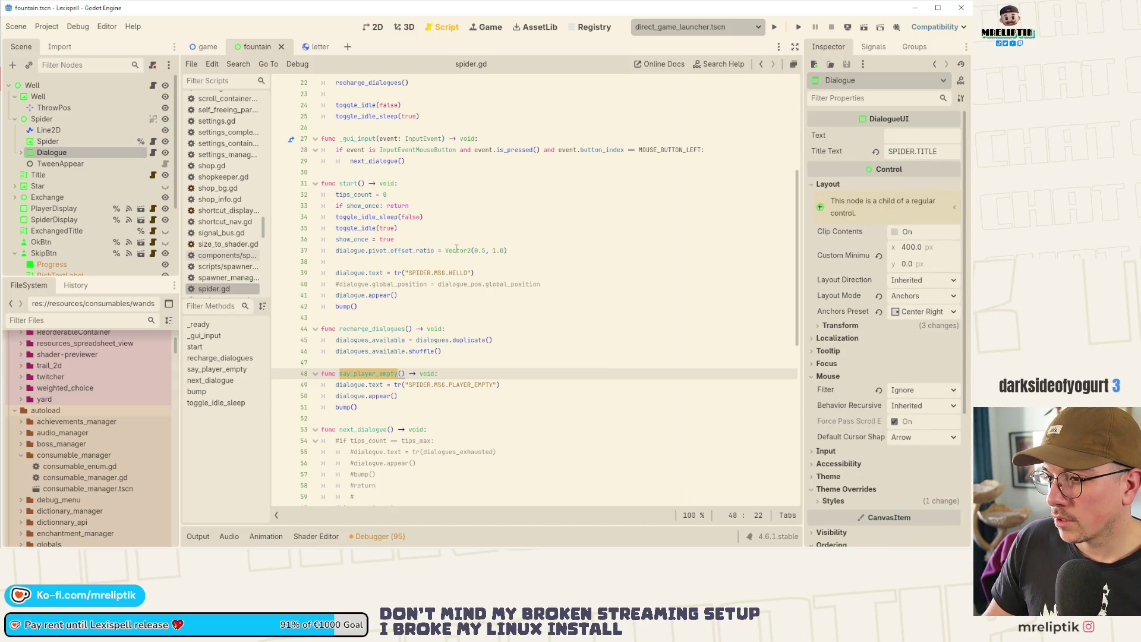
pyautogui.moveTo(457, 248)
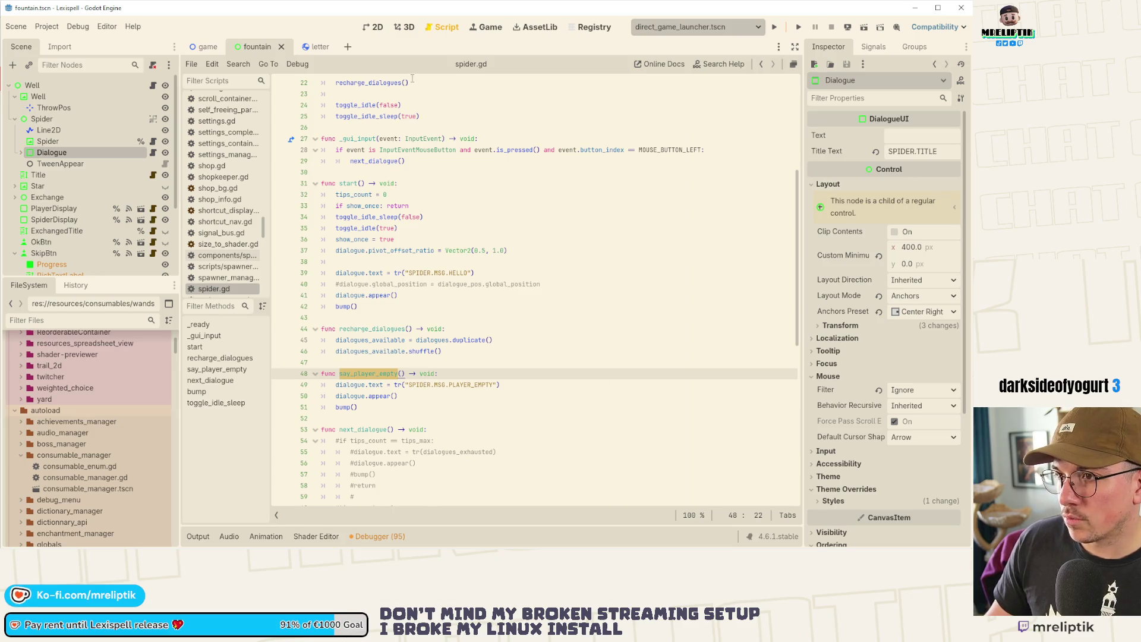
pyautogui.click(373, 26)
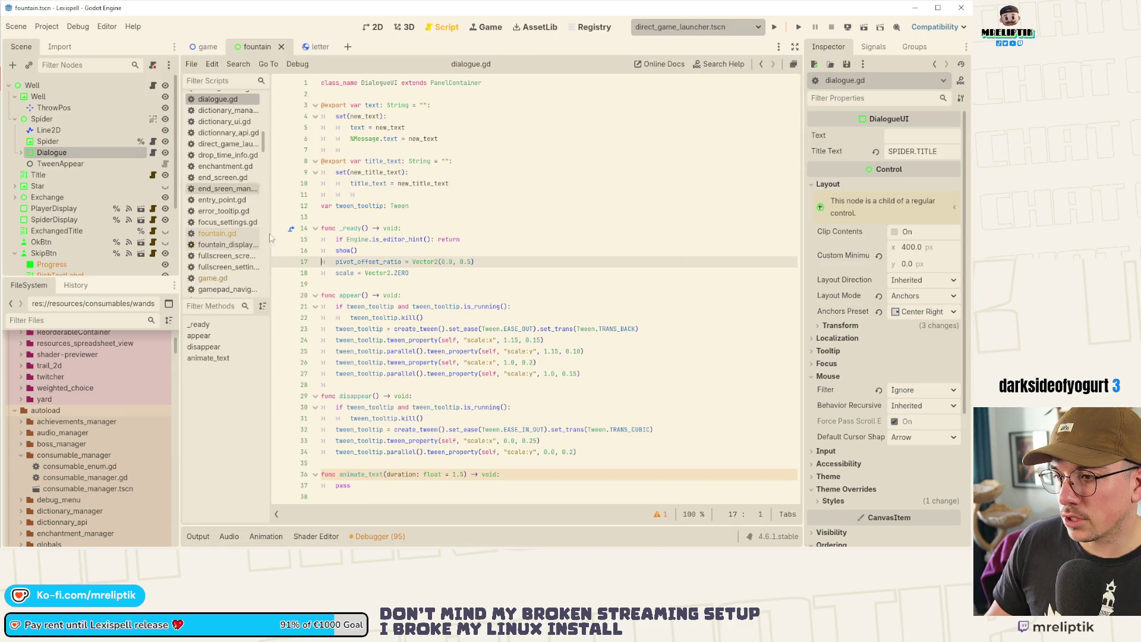
pyautogui.click(441, 27)
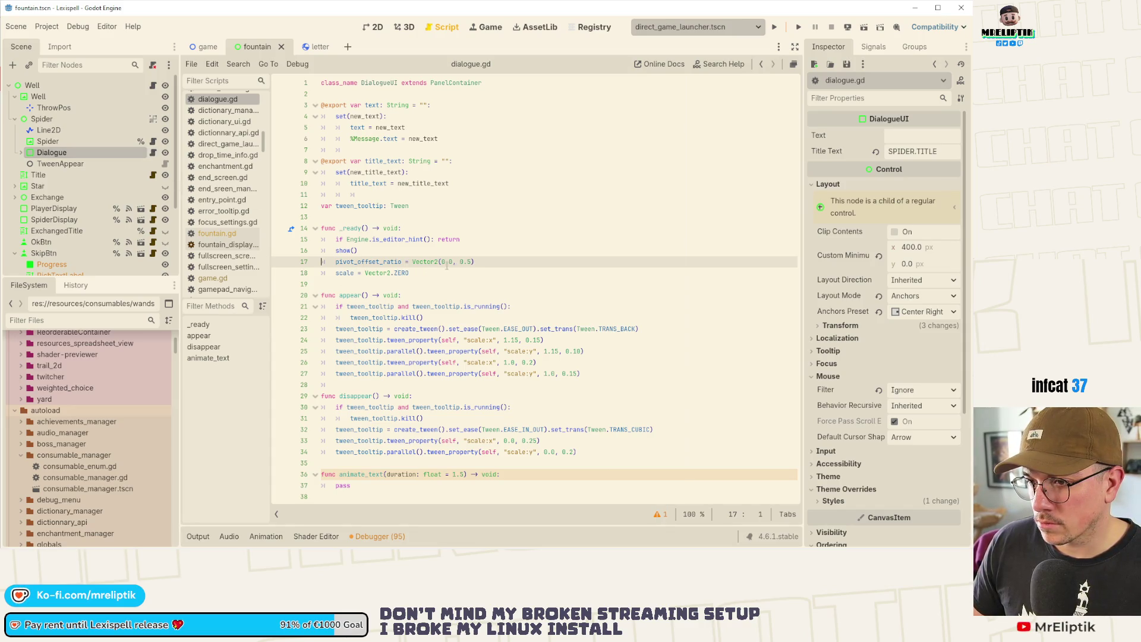
# - In spider.gd, change line 37's pivot_offset_ratio to Vector2(0.0, 0.5) and save
pyautogui.click(153, 86)
pyautogui.click(153, 141)
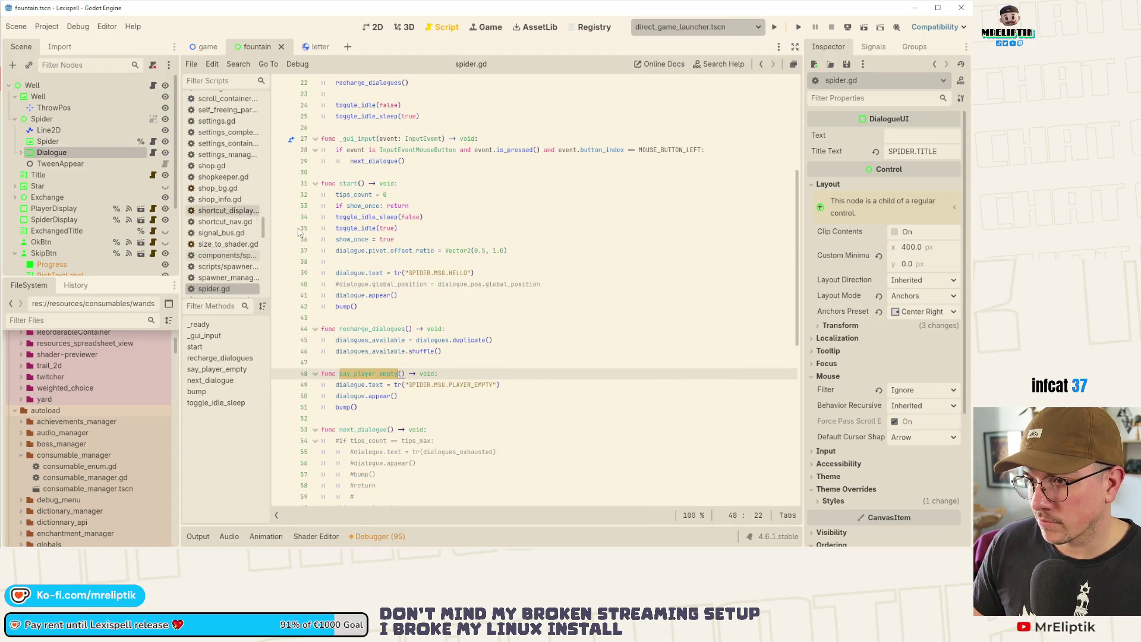
pyautogui.click(486, 250)
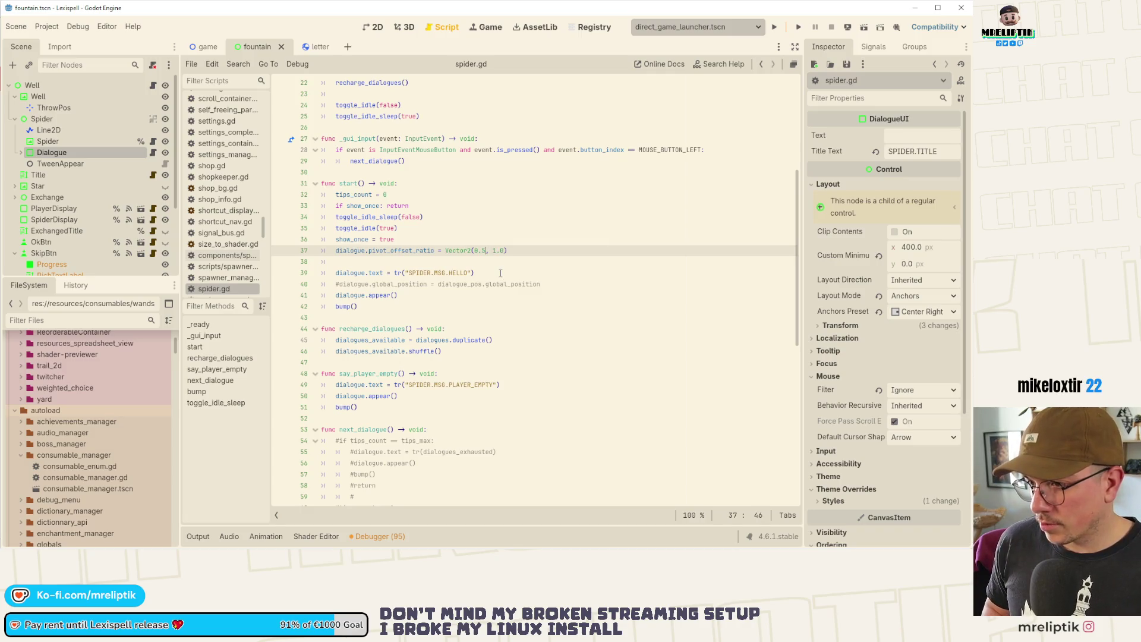
pyautogui.press('BackSpace')
pyautogui.write('0')
pyautogui.press('Right')
pyautogui.press('Right')
pyautogui.press('Right')
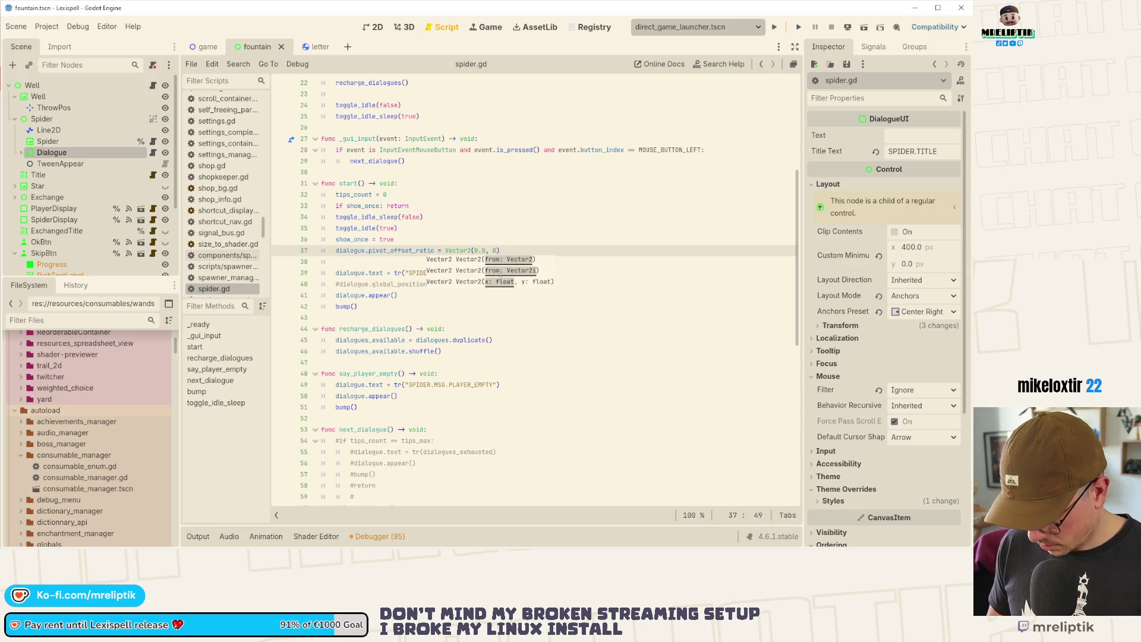
pyautogui.hotkey('ctrl', 's')
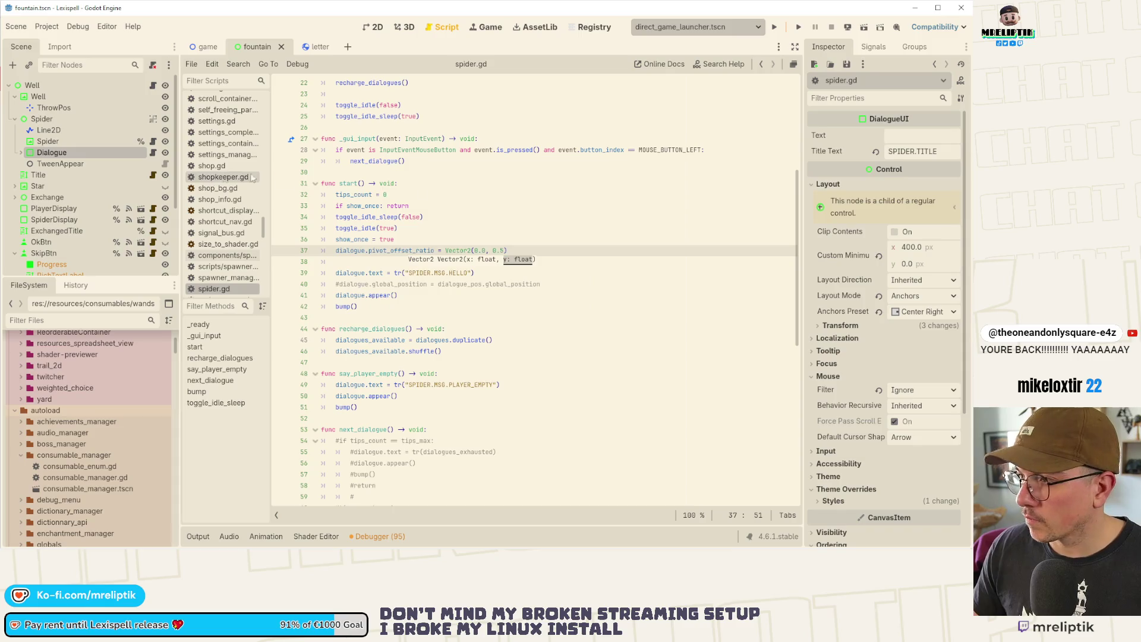
# - Review the fountain scene in 2D and the dialogue.gd and tween_appear.gd scripts, then return to spider.gd
pyautogui.click(380, 28)
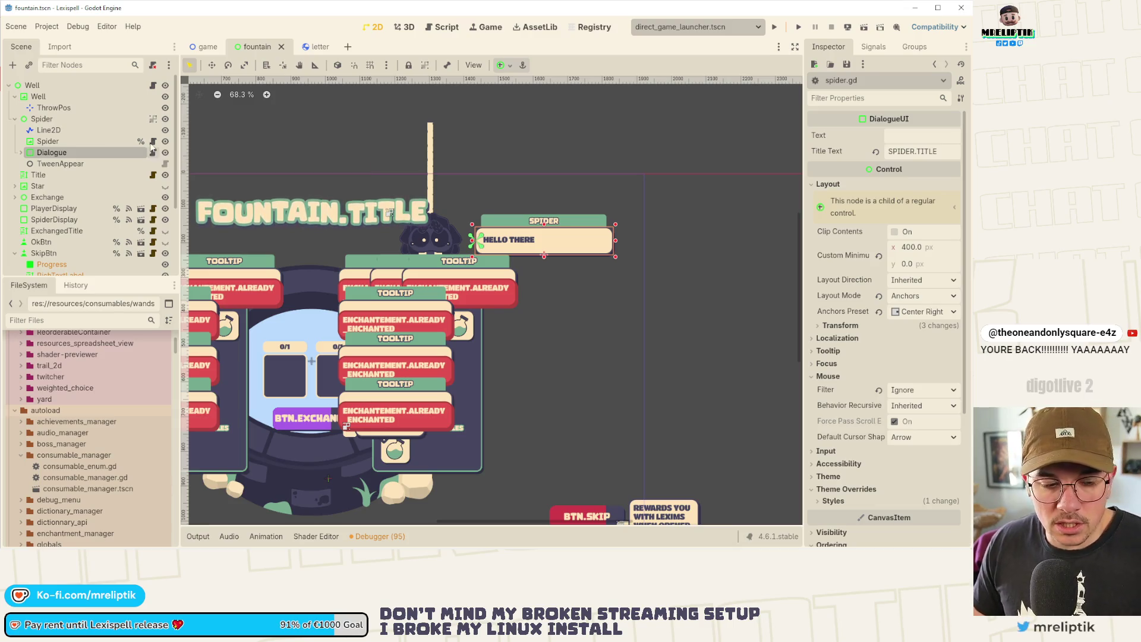
pyautogui.click(153, 153)
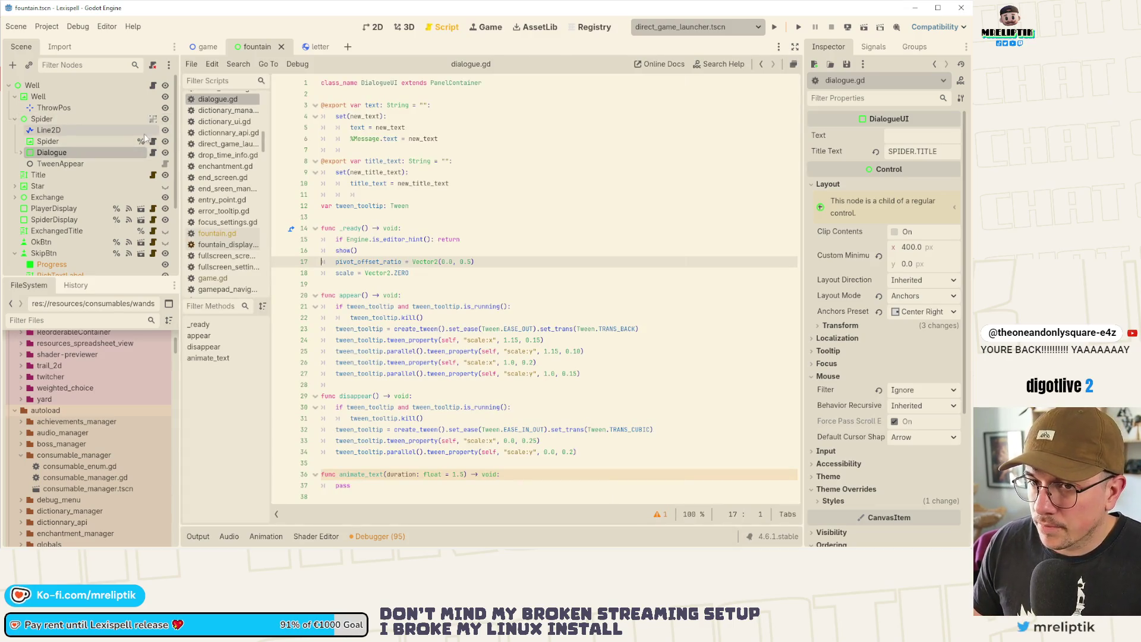
pyautogui.click(152, 141)
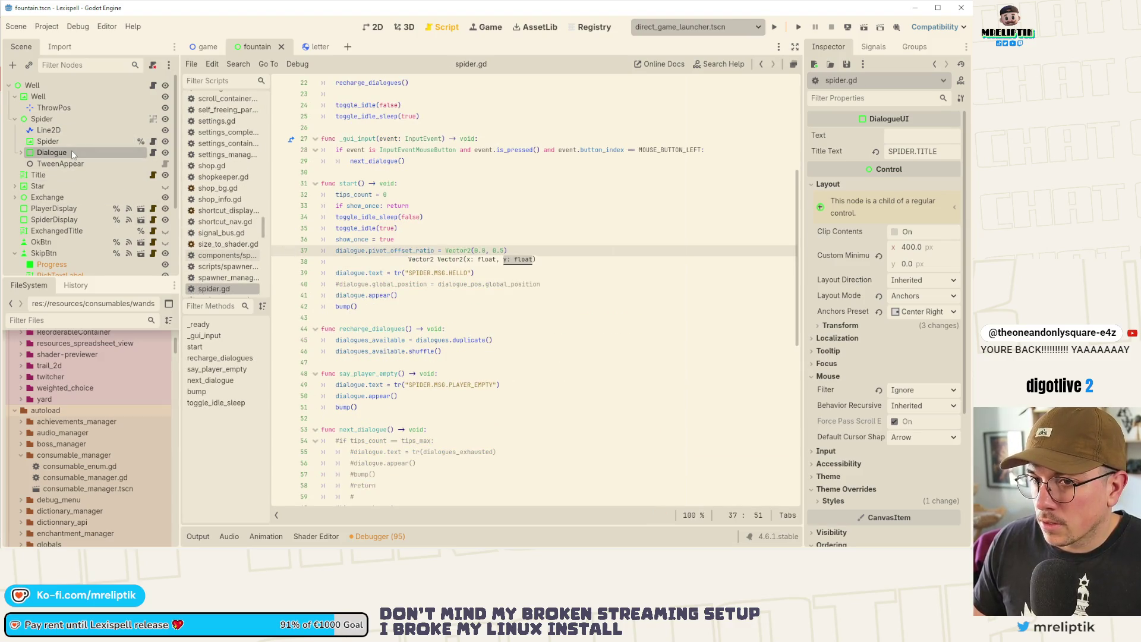
pyautogui.click(20, 152)
pyautogui.click(154, 153)
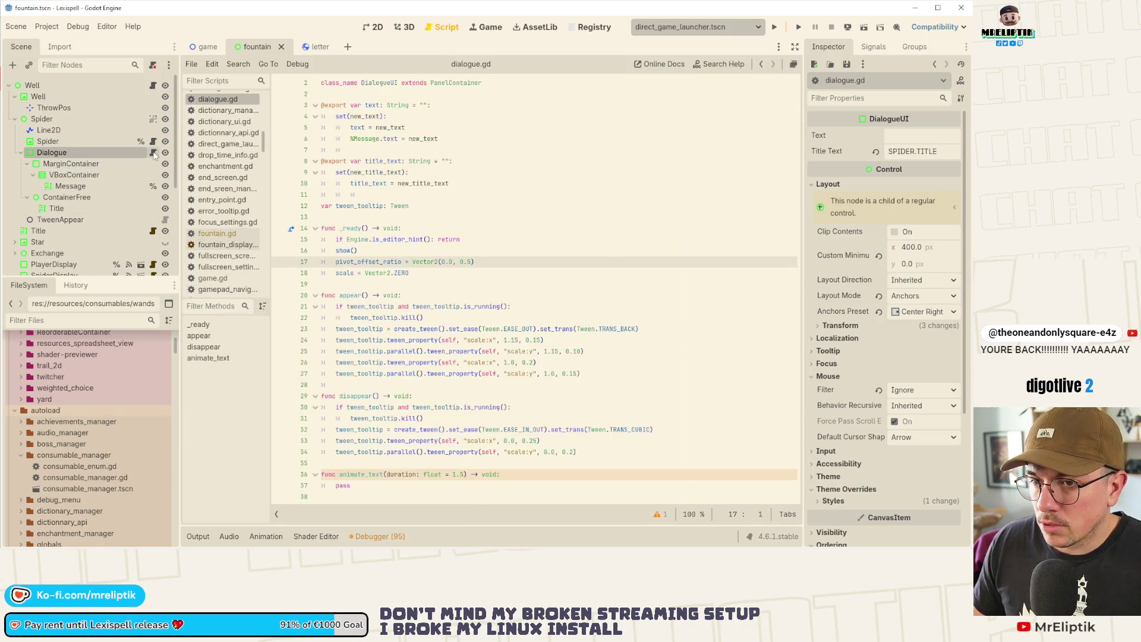
pyautogui.click(166, 220)
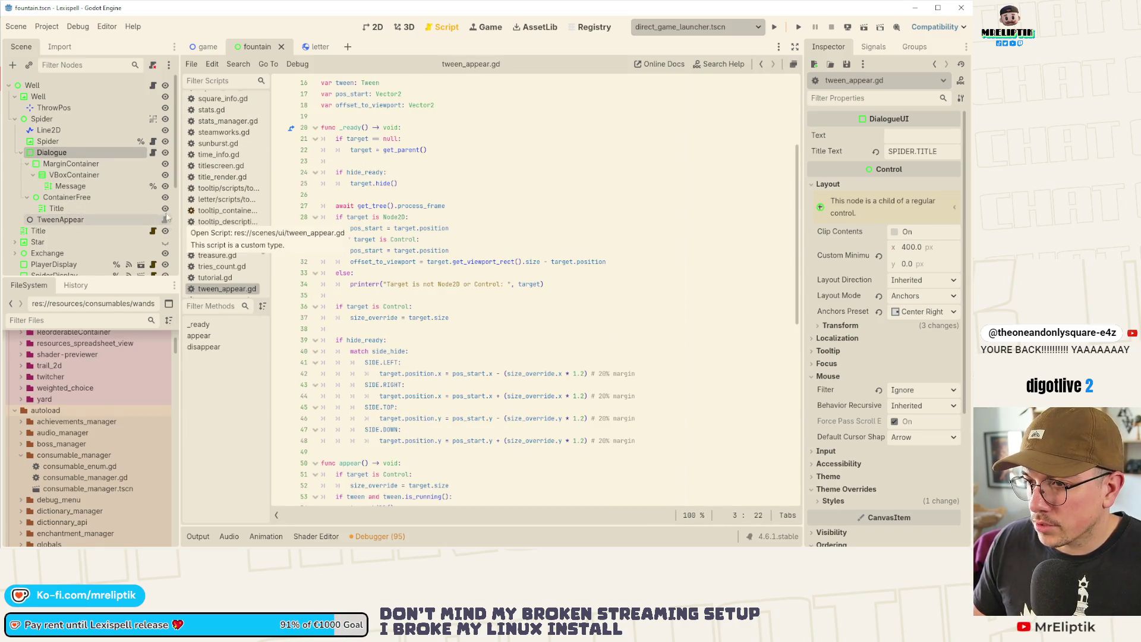
pyautogui.click(154, 153)
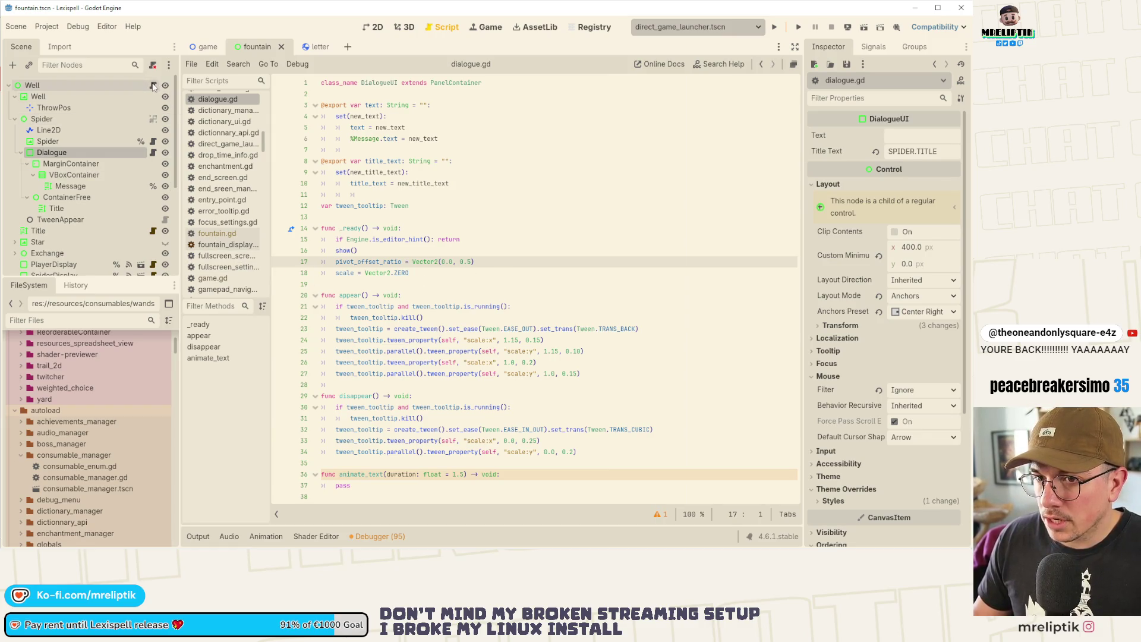
pyautogui.click(153, 141)
pyautogui.write(')')
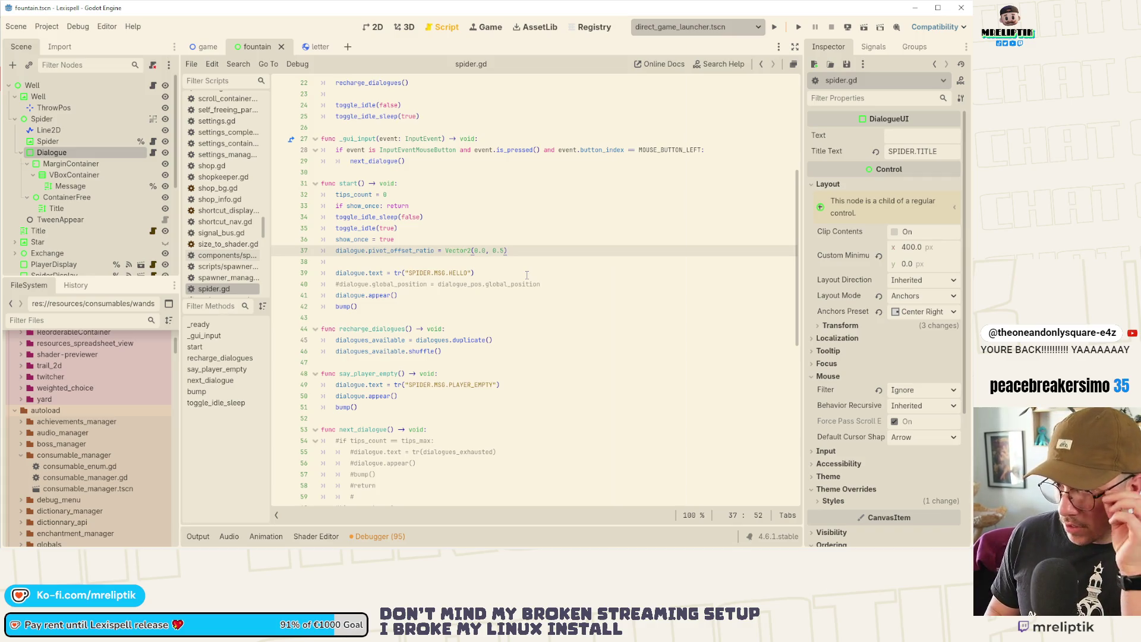
# - Add 'await get_tree().create_timer(4.0).timeout' right after bump() in start()
pyautogui.press('Down')
pyautogui.press('Down')
pyautogui.press('Down')
pyautogui.press('Return')
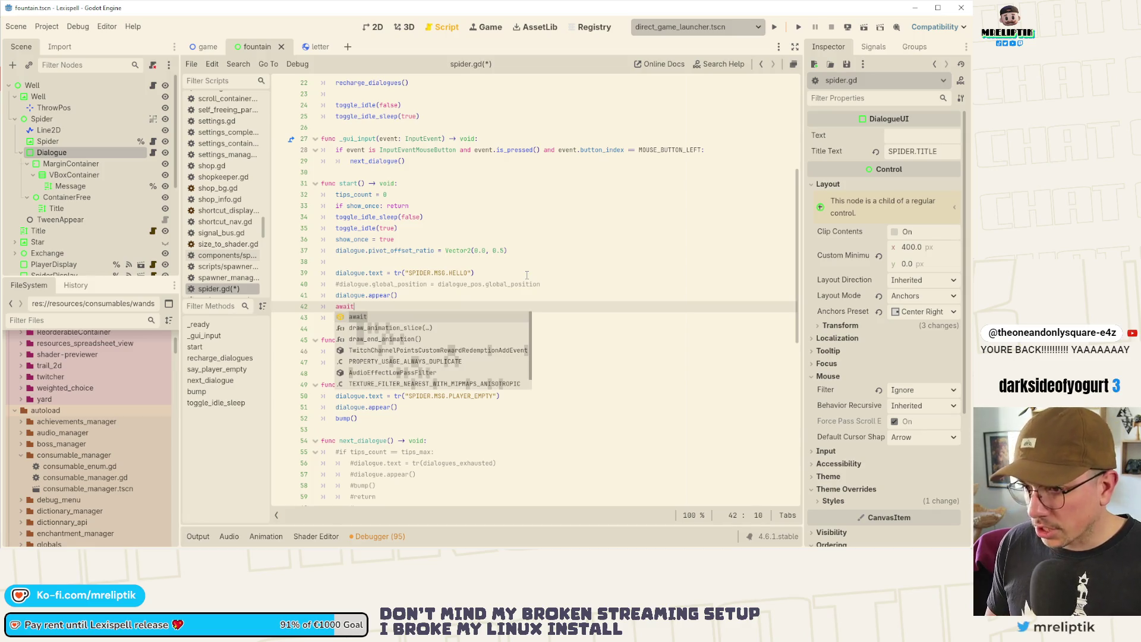
pyautogui.press('Escape')
pyautogui.hotkey('alt', 'Down')
pyautogui.write('get_tree')
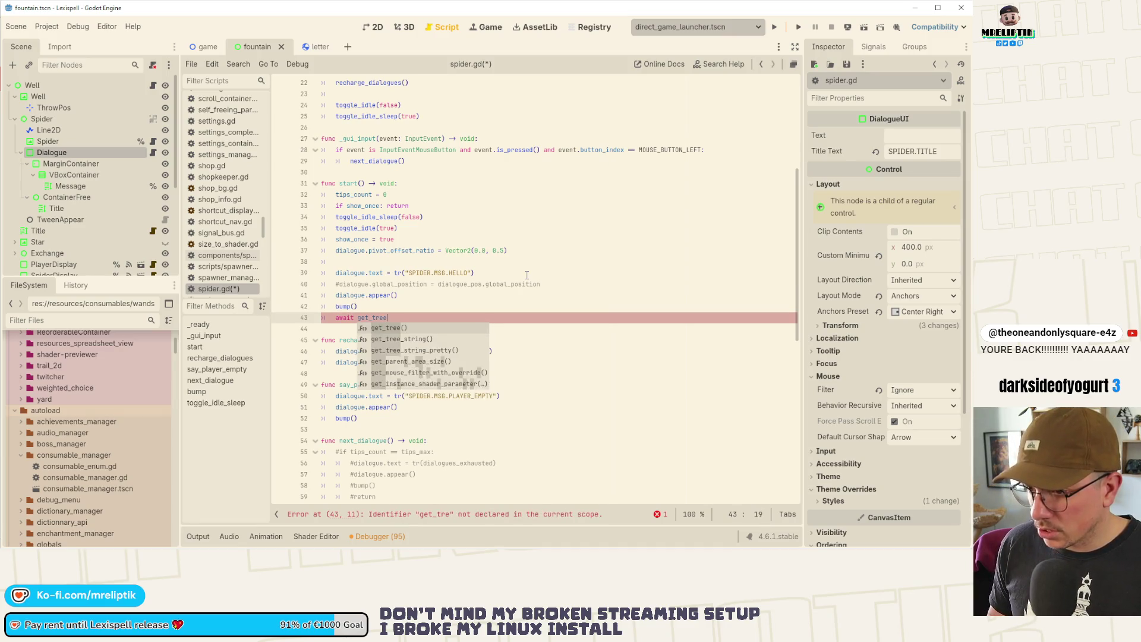
pyautogui.press('Return')
pyautogui.write('_timer(4')
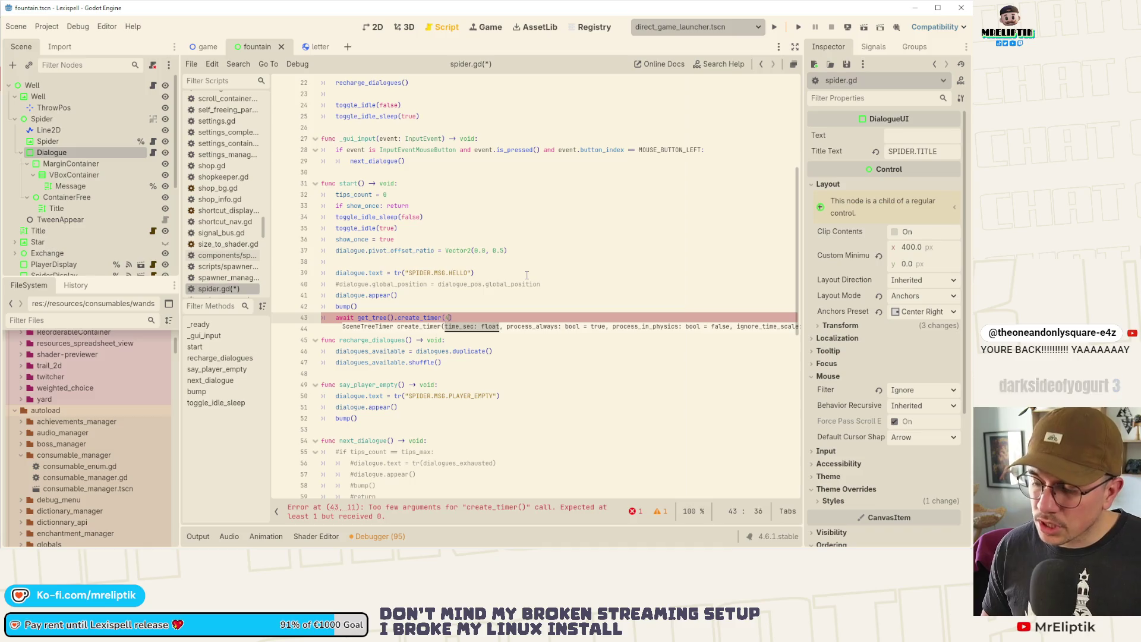
pyautogui.write('timeout')
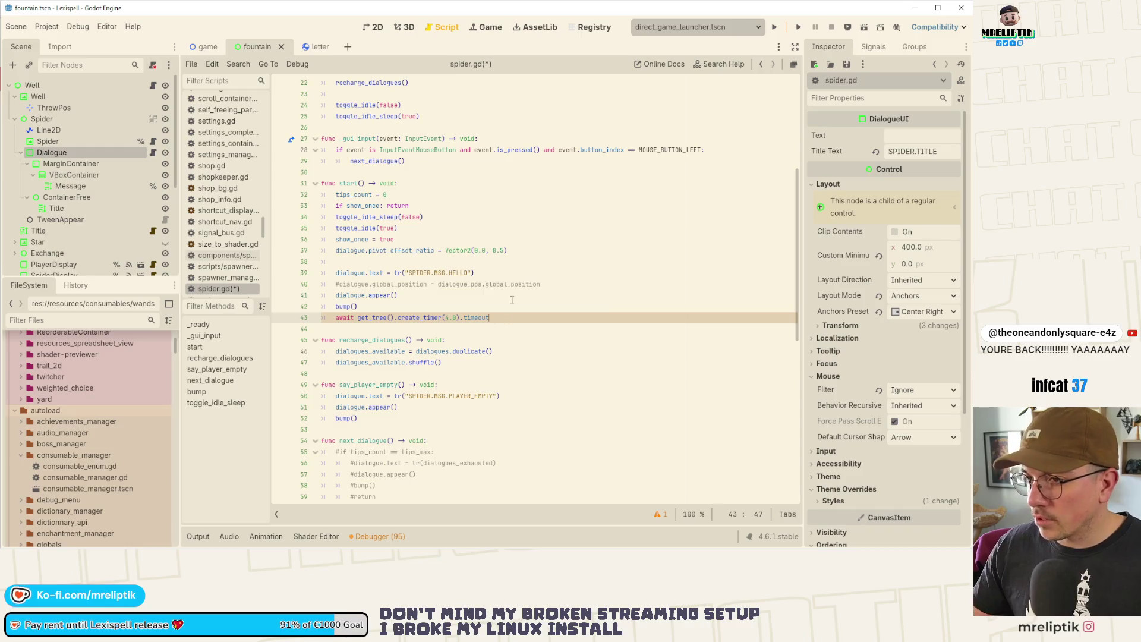
pyautogui.scroll(7, 476, 226)
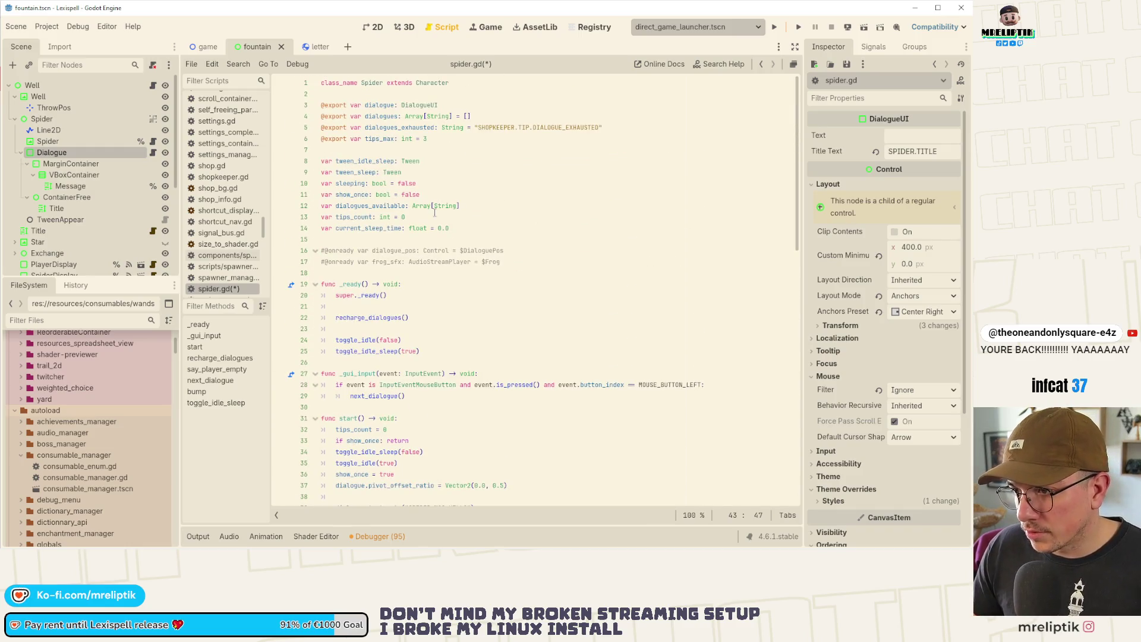
pyautogui.click(383, 142)
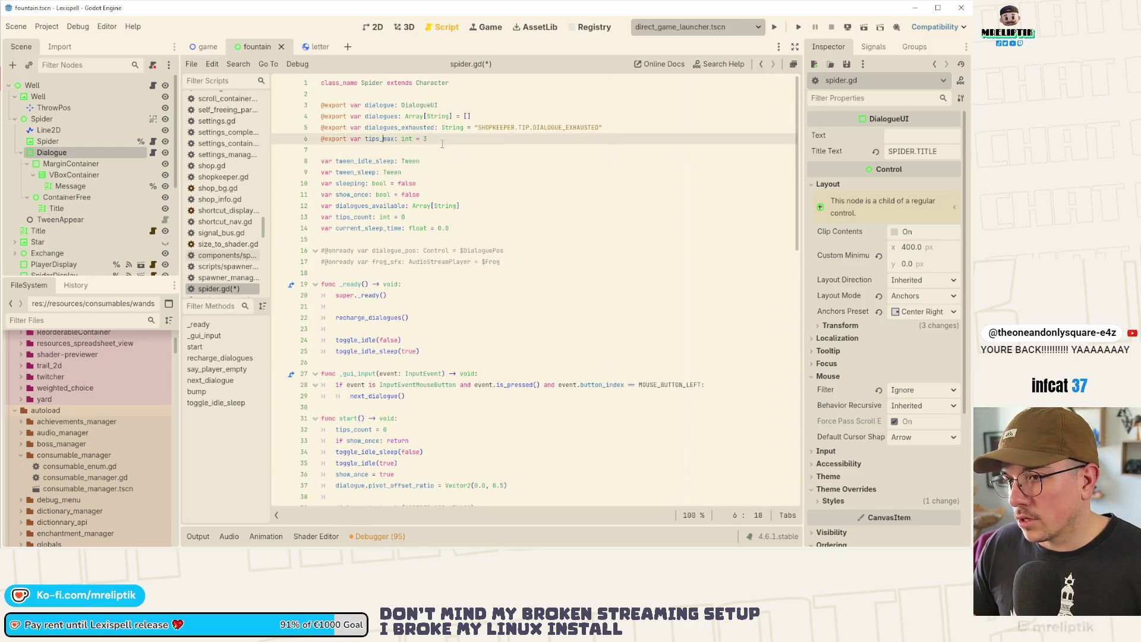
pyautogui.press('Return')
pyautogui.write('@export var tooltip')
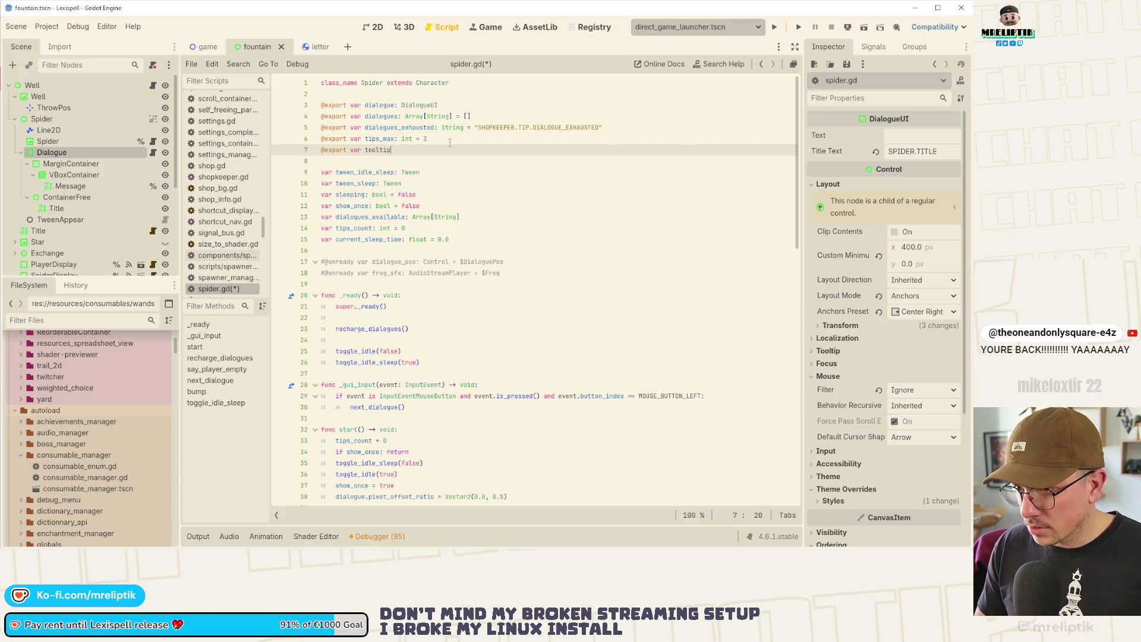
pyautogui.write('on: float ')
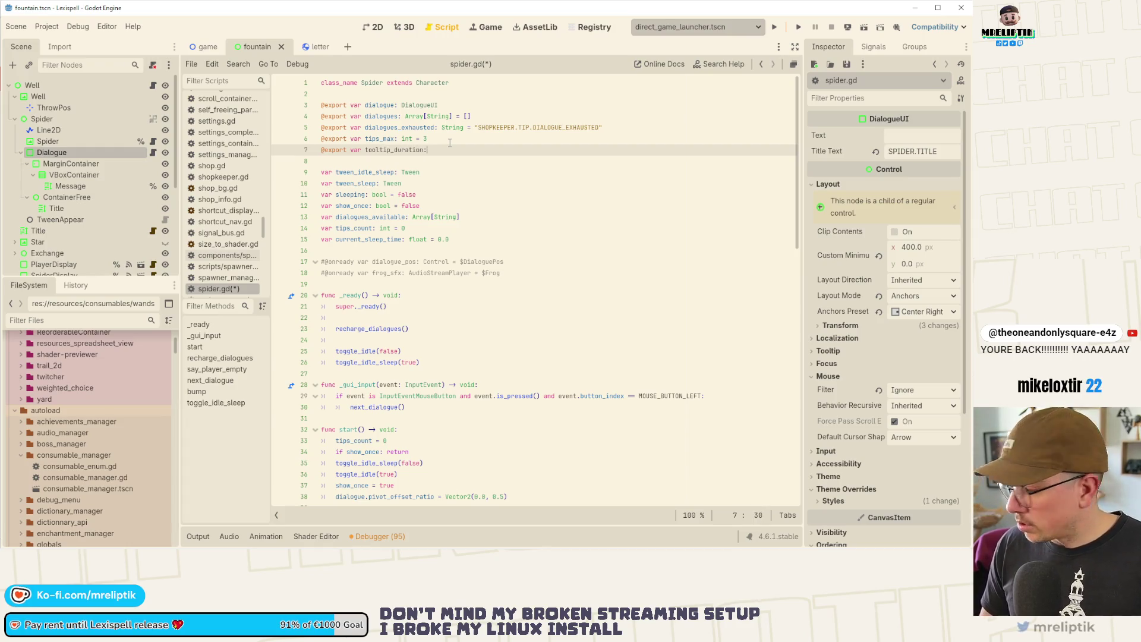
pyautogui.write('=')
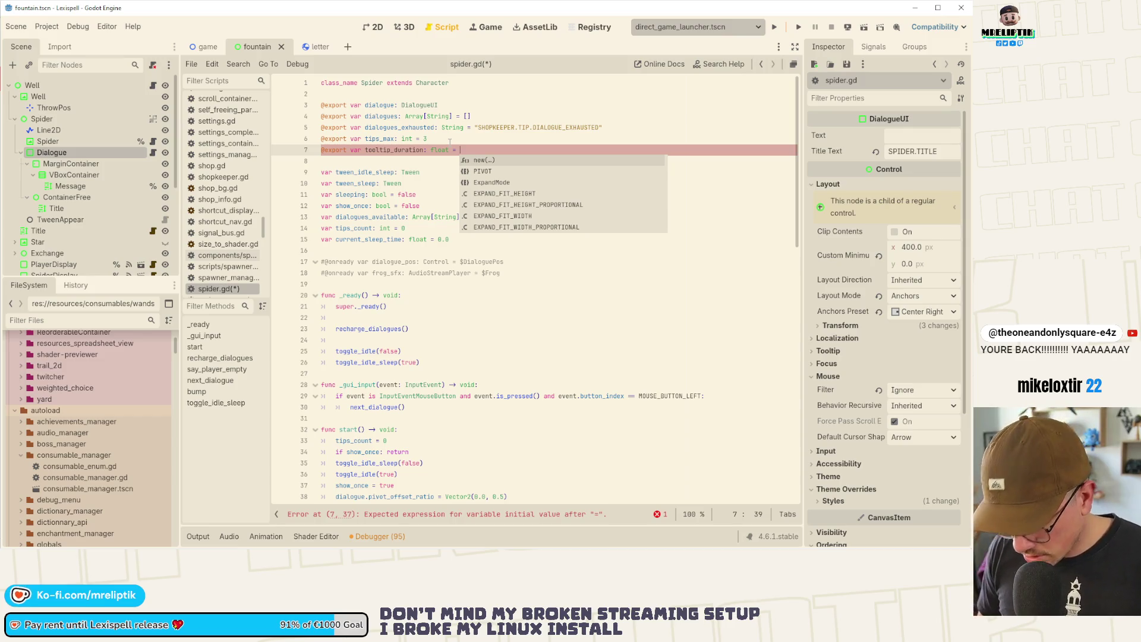
pyautogui.write('5.0')
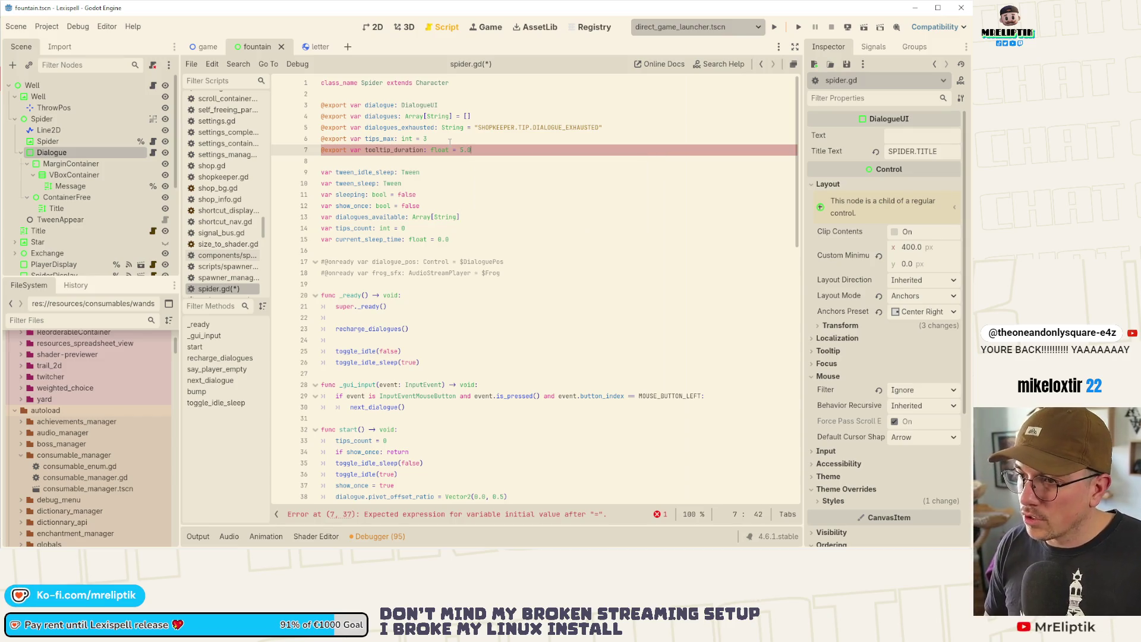
pyautogui.hotkey('ctrl', 's')
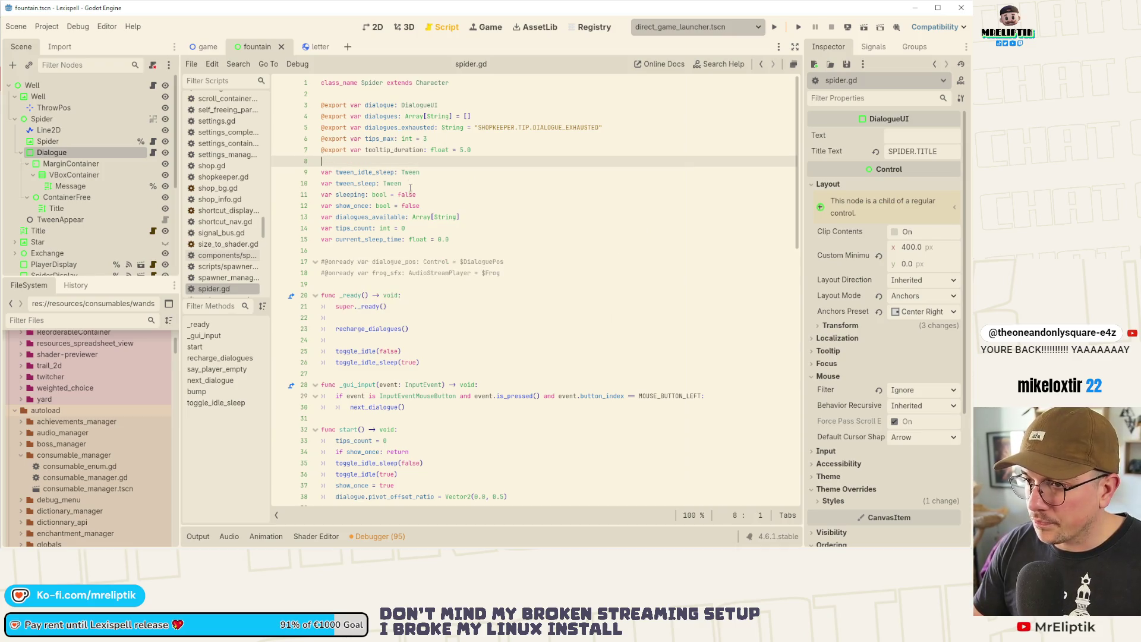
# - Replace the timer's 4.0 length with tooltip_duration and save
pyautogui.doubleClick(391, 150)
pyautogui.scroll(-5, 410, 367)
pyautogui.click(450, 386)
pyautogui.click(450, 396)
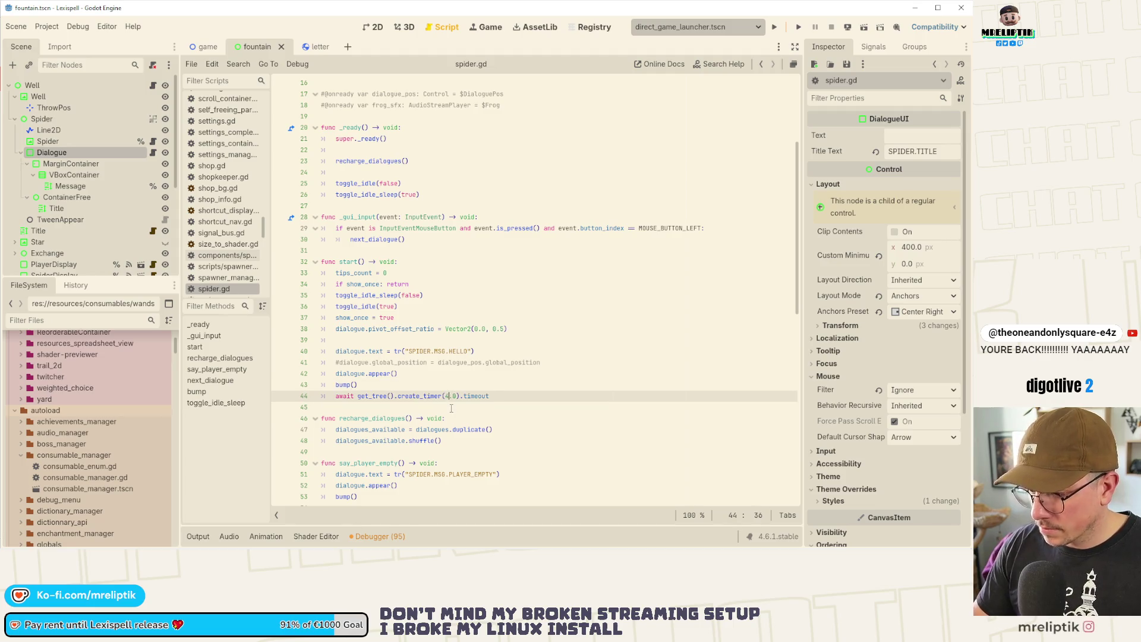
pyautogui.write(', false, false')
pyautogui.hotkey('ctrl', 's')
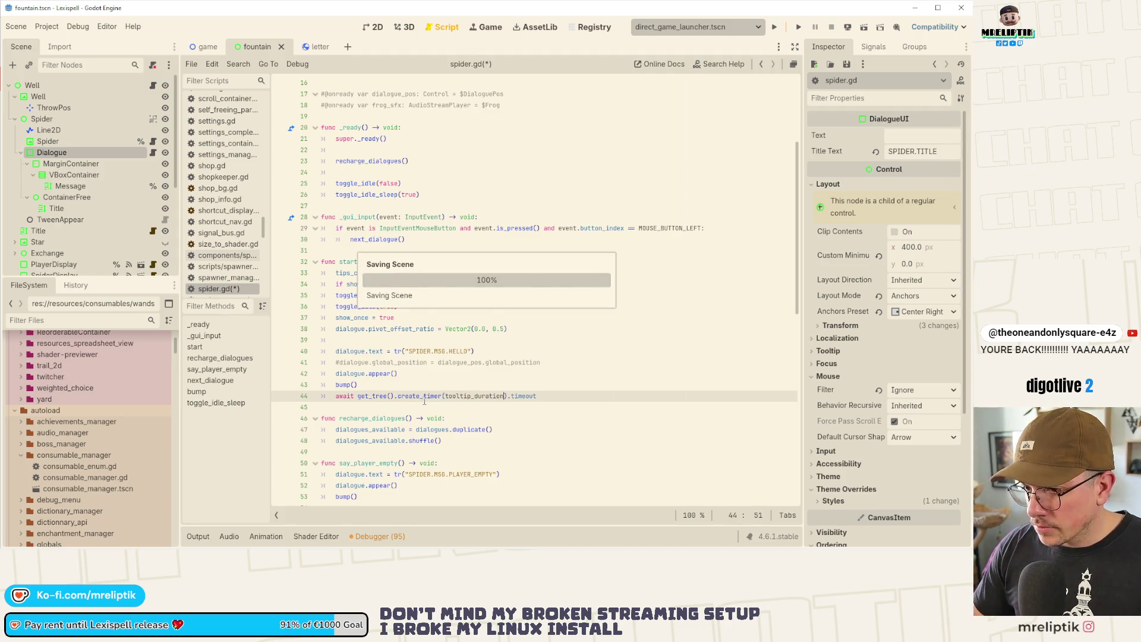
pyautogui.scroll(-2, 397, 377)
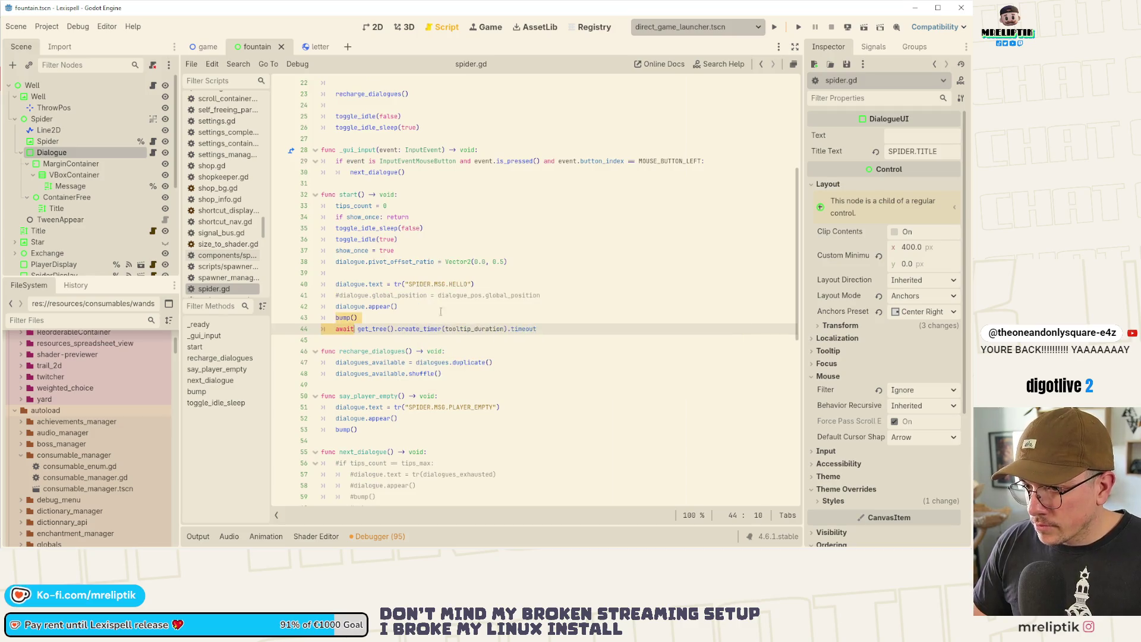
pyautogui.press('End')
pyautogui.press('Return')
# - Add dialogue.disappear() after the await in start(), then copy both lines into say_player_empty()
pyautogui.write('dialogue.appear()')
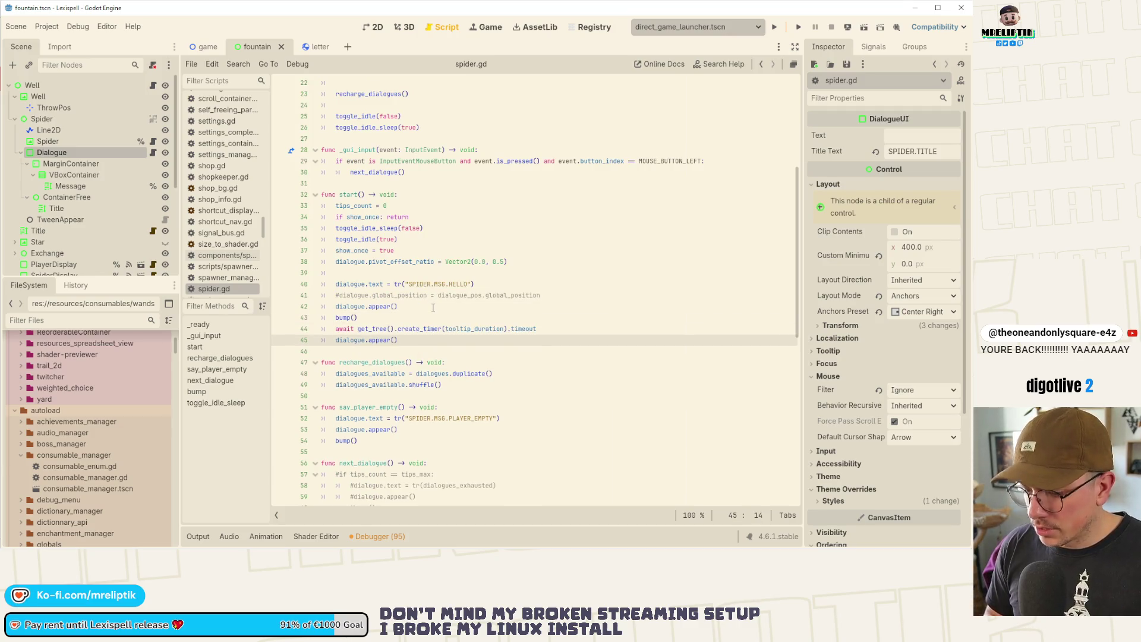
pyautogui.write('is')
pyautogui.hotkey('ctrl', 's')
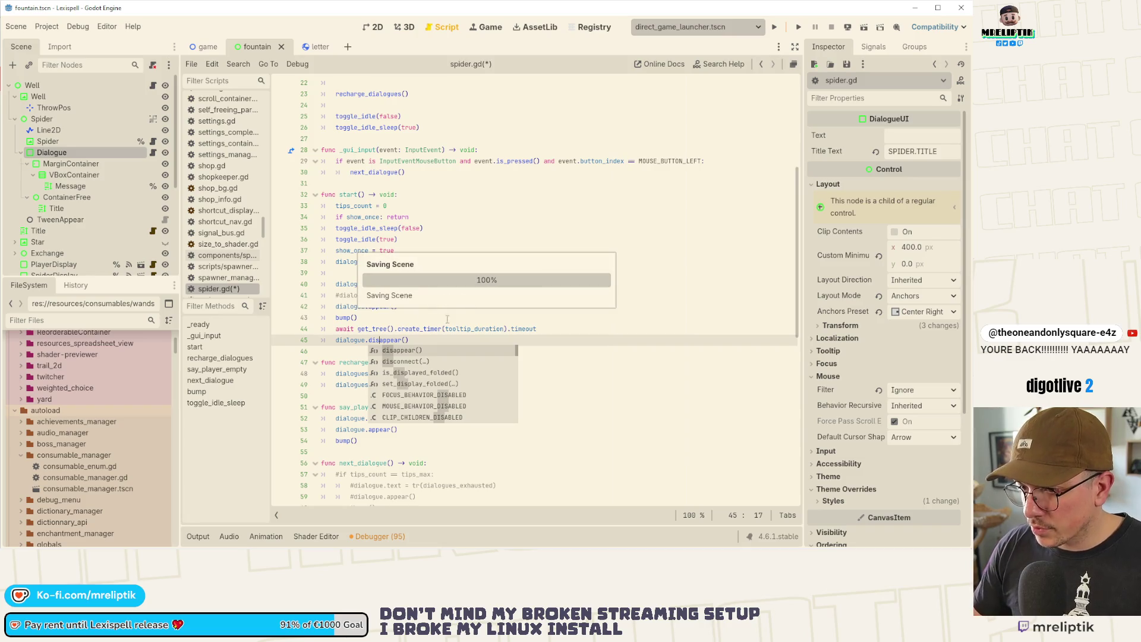
pyautogui.moveTo(409, 340); pyautogui.dragTo(299, 331)
pyautogui.hotkey('ctrl', 's')
pyautogui.scroll(-2, 379, 392)
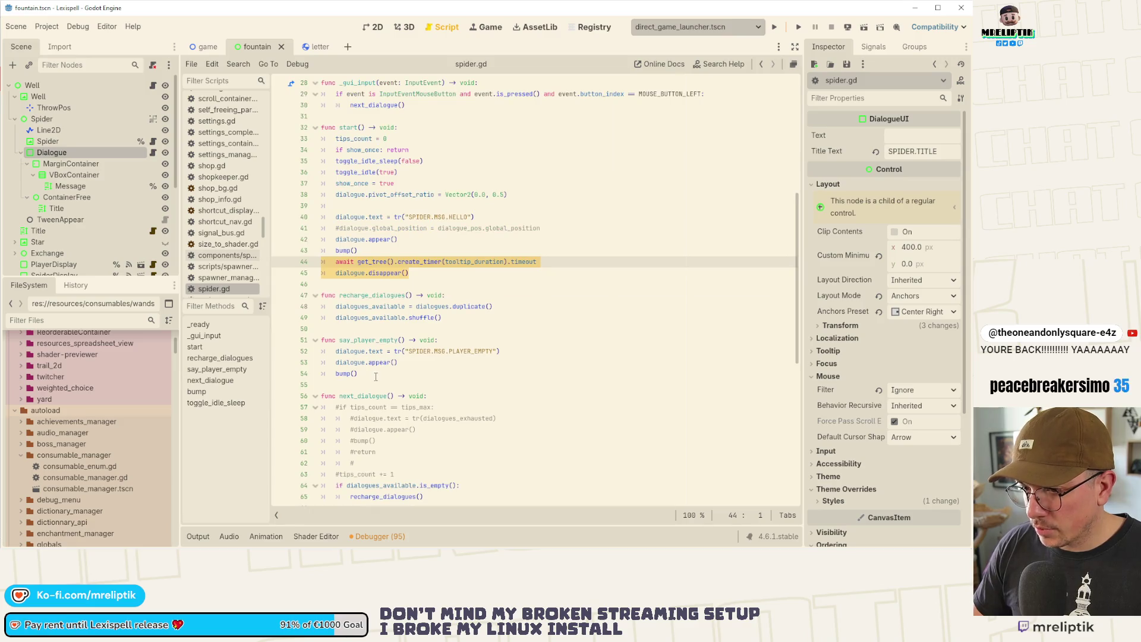
pyautogui.hotkey('ctrl', 'c')
pyautogui.click(375, 373)
pyautogui.press('Return')
pyautogui.hotkey('ctrl', 'v')
pyautogui.hotkey('ctrl', 's')
# - Fix the pasted indentation, move bump() to the top of both functions, delete the global_position comment, and save
pyautogui.click(376, 384)
pyautogui.hotkey('shift', 'Tab')
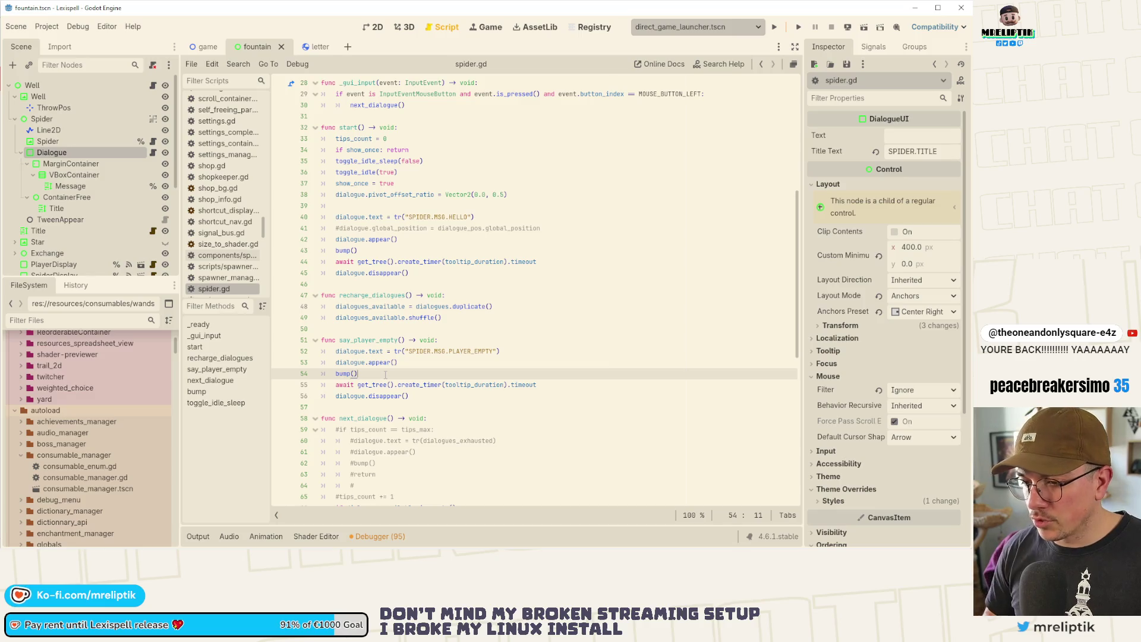
pyautogui.hotkey('alt', 'Up')
pyautogui.hotkey('alt', 'Up')
pyautogui.hotkey('ctrl', 's')
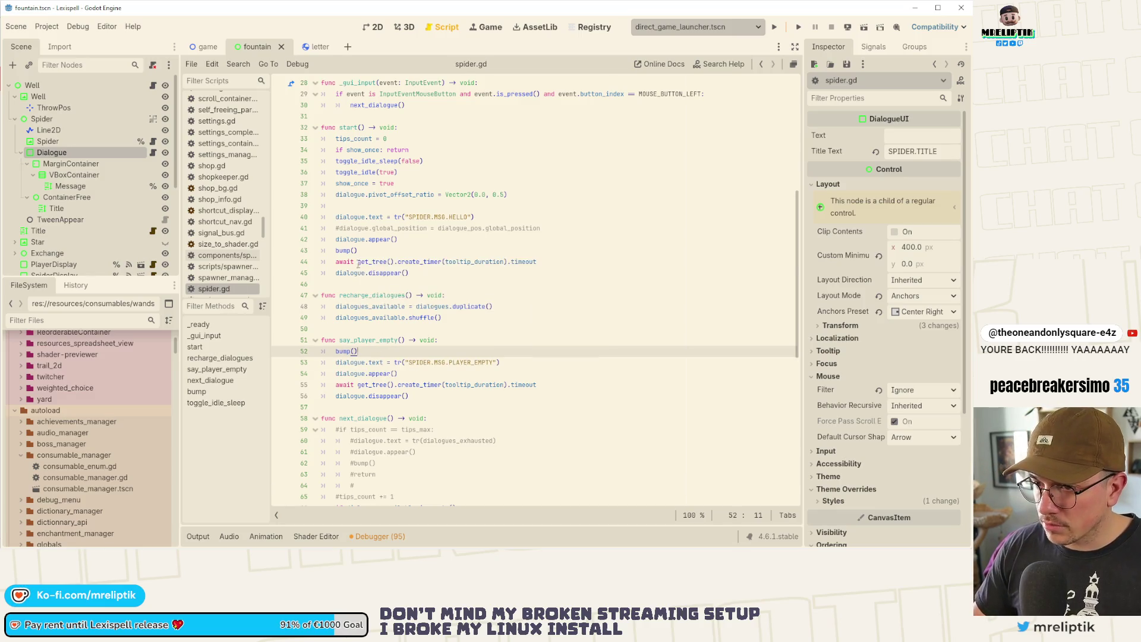
pyautogui.click(358, 262)
pyautogui.press('Up')
pyautogui.hotkey('alt', 'Up')
pyautogui.hotkey('alt', 'Up')
pyautogui.hotkey('alt', 'Up')
pyautogui.press('Down')
pyautogui.press('Down')
pyautogui.hotkey('ctrl', 'shift', 'k')
pyautogui.hotkey('ctrl', 's')
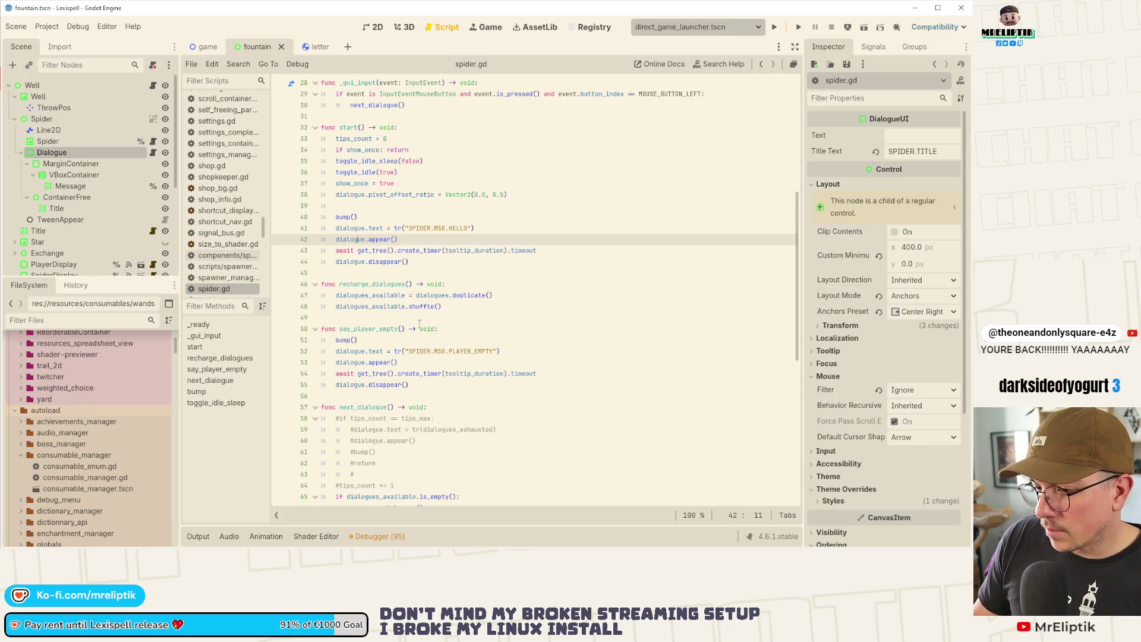
# - Scroll down to the toggle_idle_sleep function in spider.gd
pyautogui.scroll(-3, 349, 428)
pyautogui.scroll(-3, 374, 309)
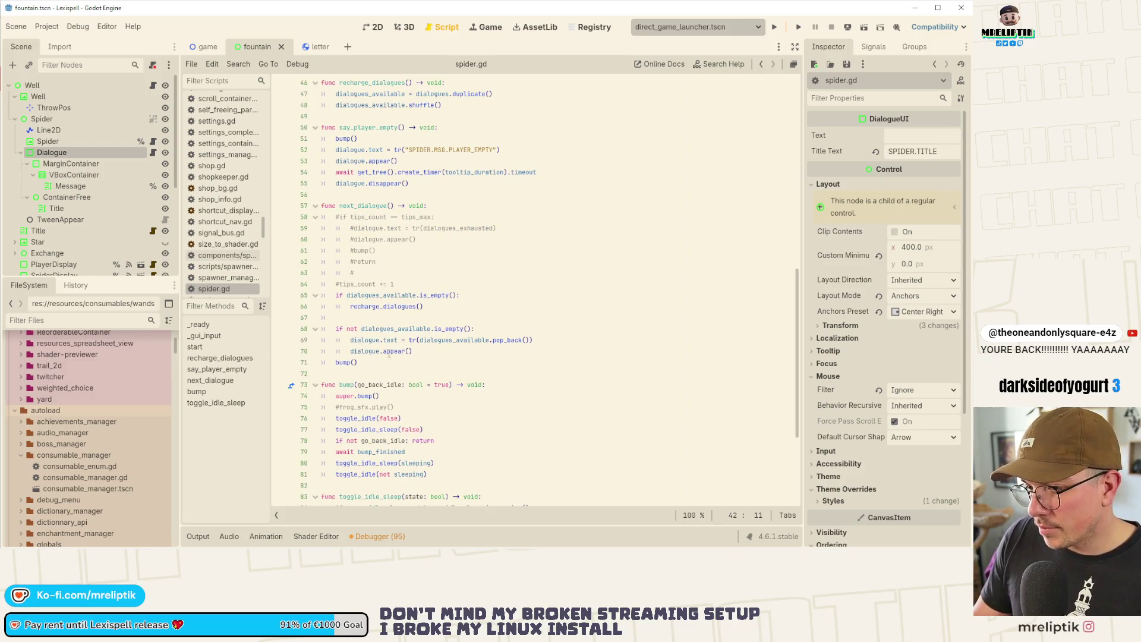
pyautogui.scroll(-5, 388, 352)
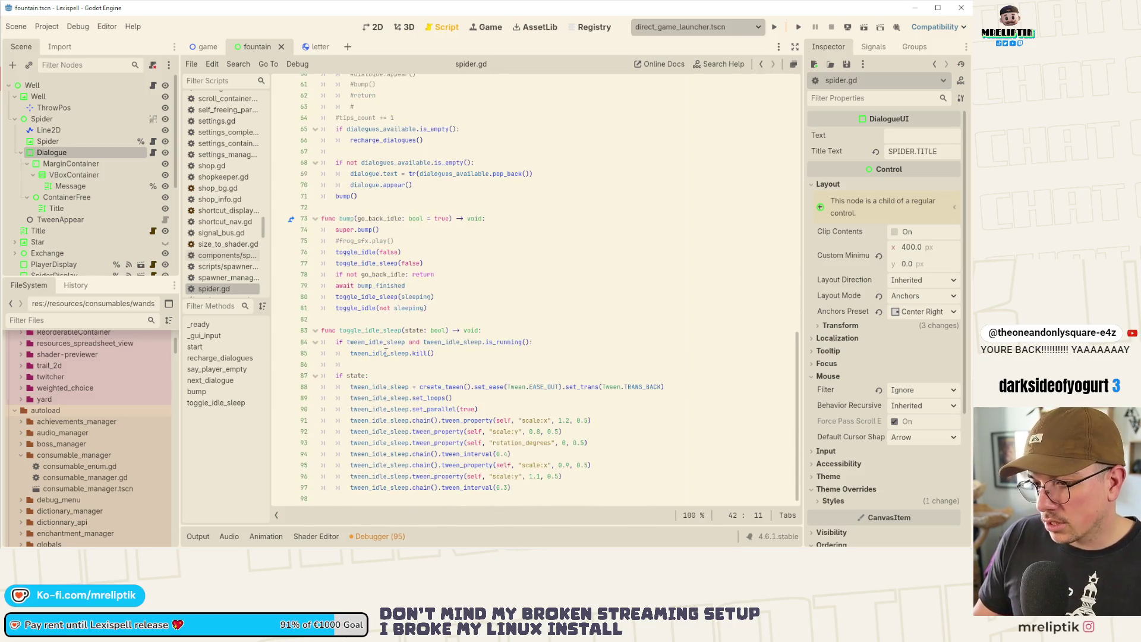
pyautogui.click(387, 330)
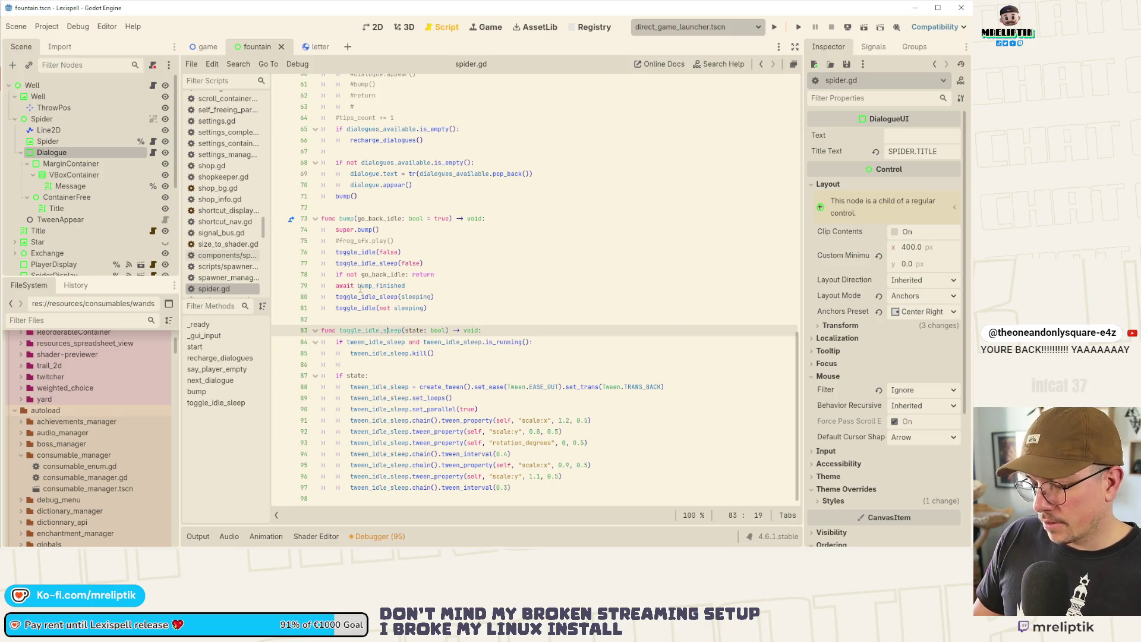
# - Delete the whole toggle_idle_sleep function from spider.gd and save
pyautogui.doubleClick(390, 329)
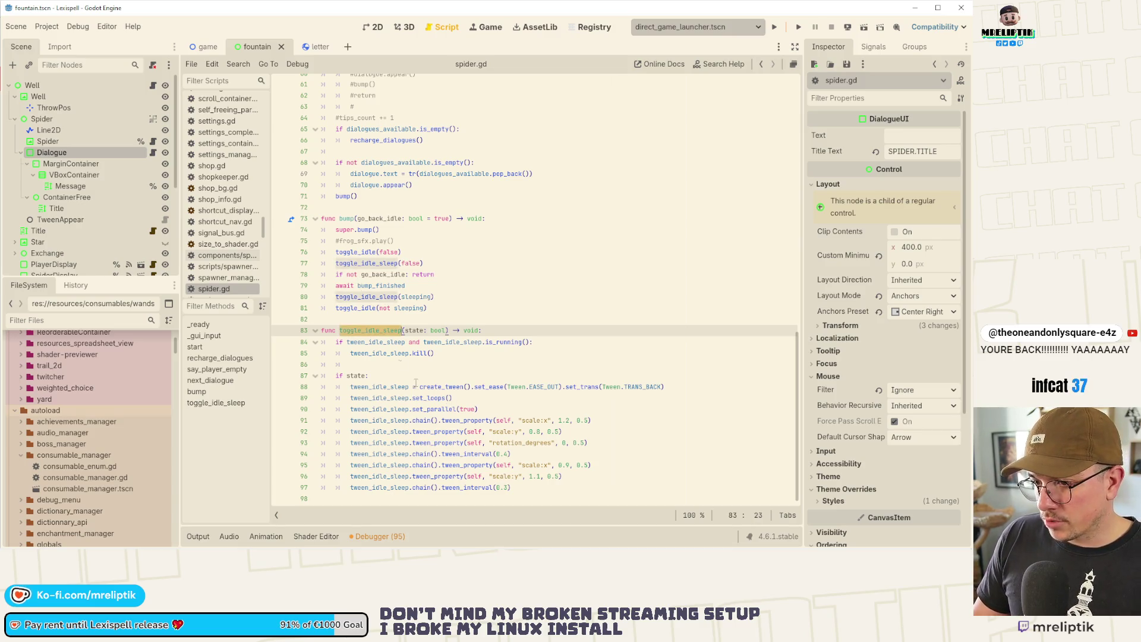
pyautogui.moveTo(509, 487); pyautogui.dragTo(364, 319)
pyautogui.press('BackSpace')
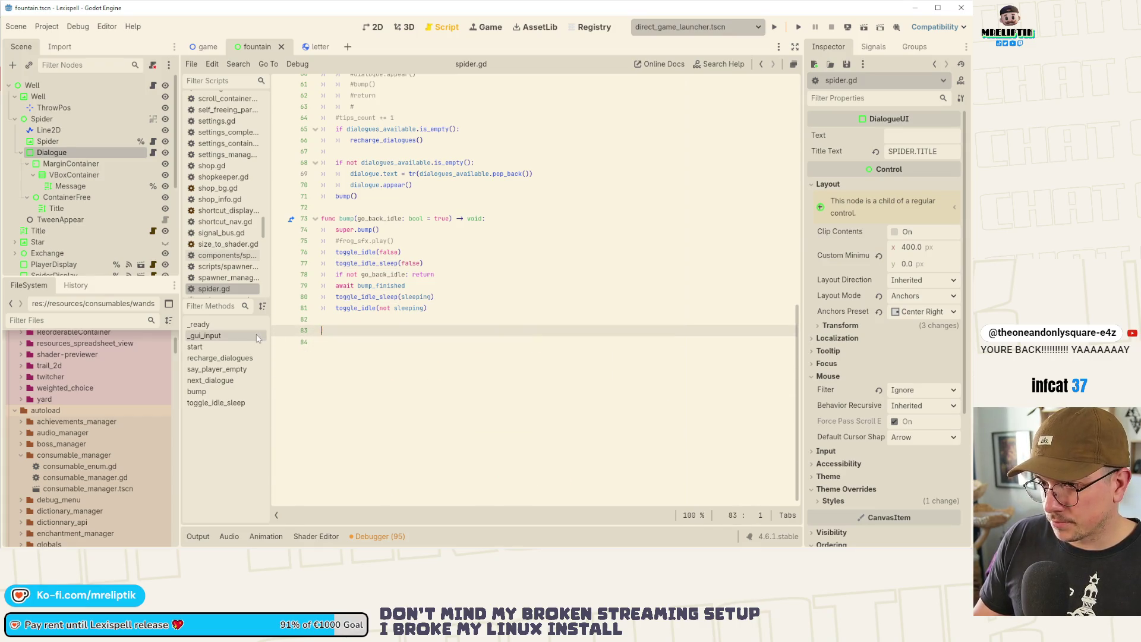
pyautogui.hotkey('ctrl', 's')
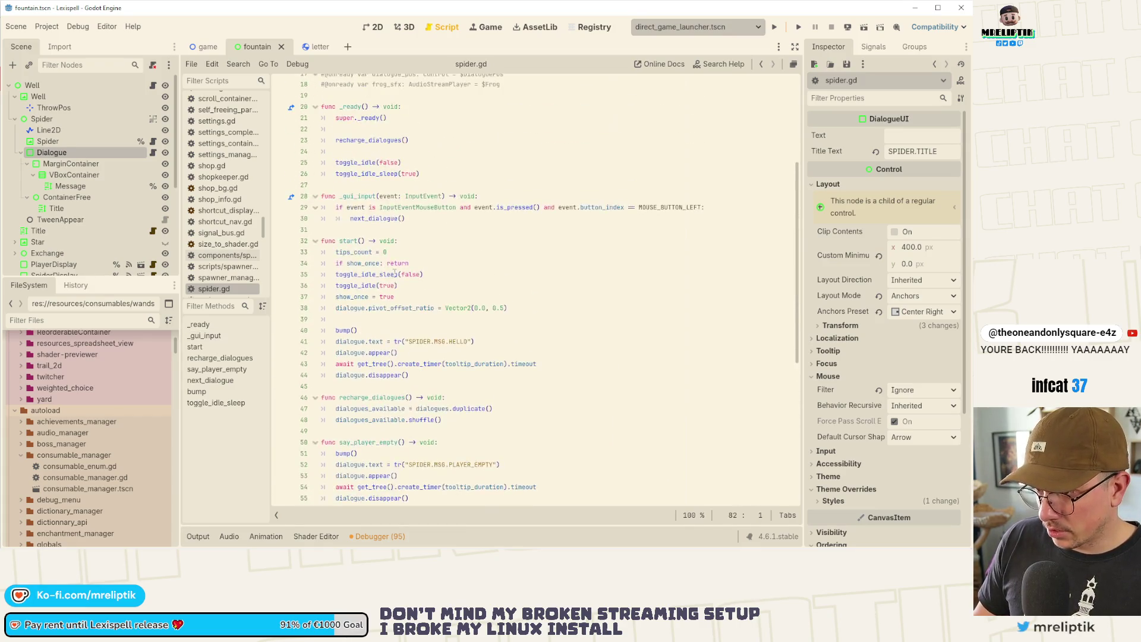
# - Remove the toggle_idle_sleep(false) call from start() and save
pyautogui.scroll(-4, 376, 373)
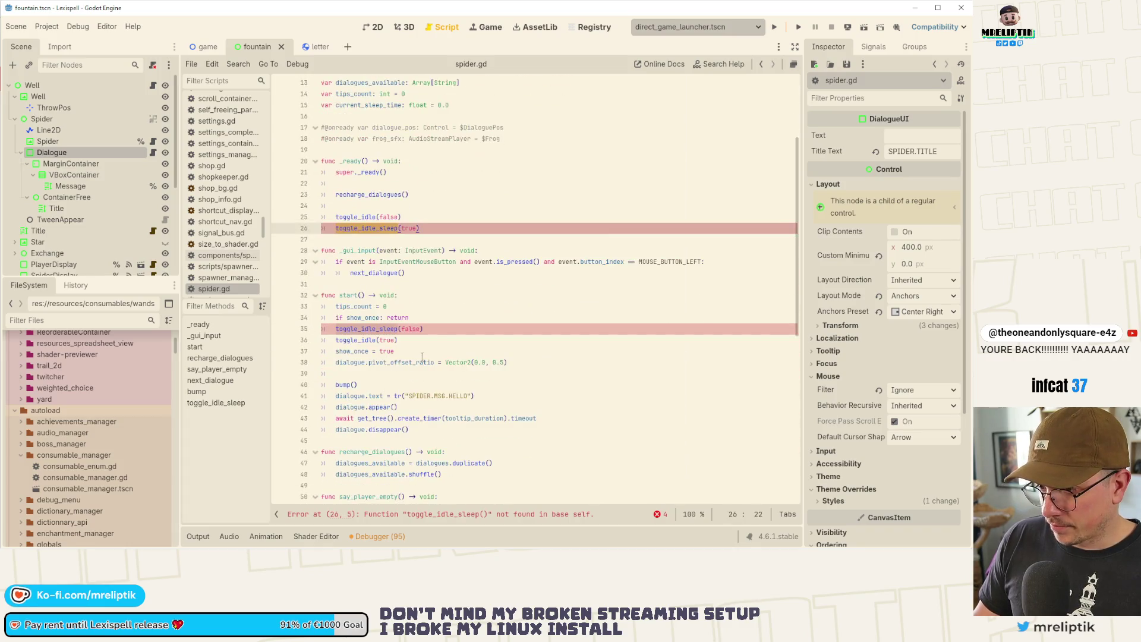
pyautogui.press('Down')
pyautogui.press('Down')
pyautogui.press('Down')
pyautogui.hotkey('ctrl', 'shift', 'k')
pyautogui.hotkey('ctrl', 's')
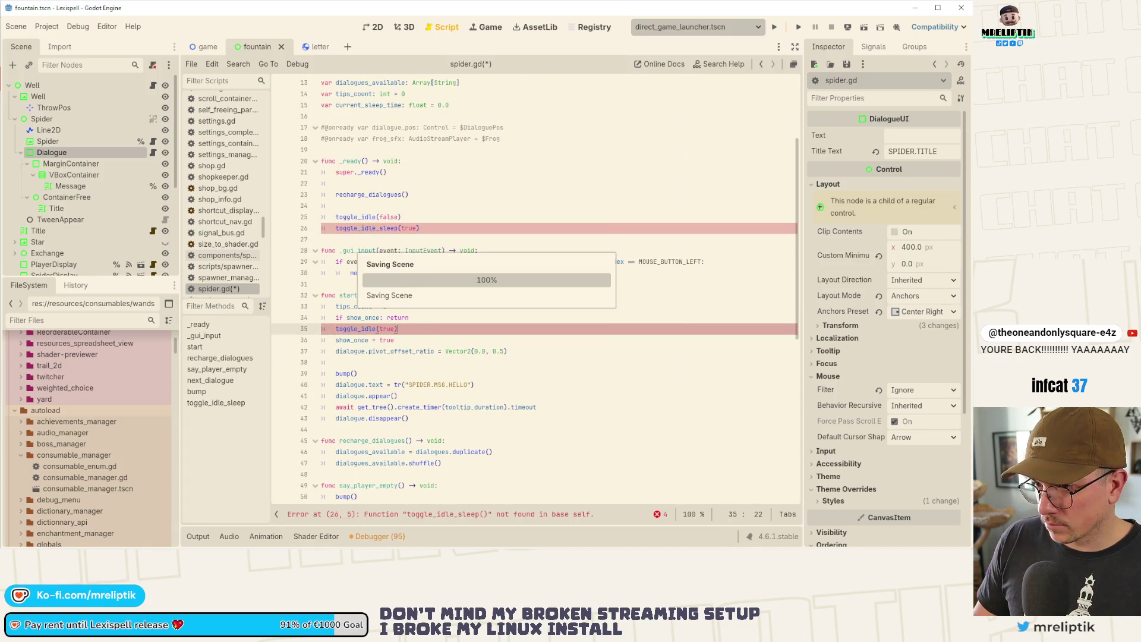
# - In _ready(), replace toggle_idle(false) and toggle_idle_sleep(true) with a copied toggle_idle(true) line
pyautogui.doubleClick(356, 329)
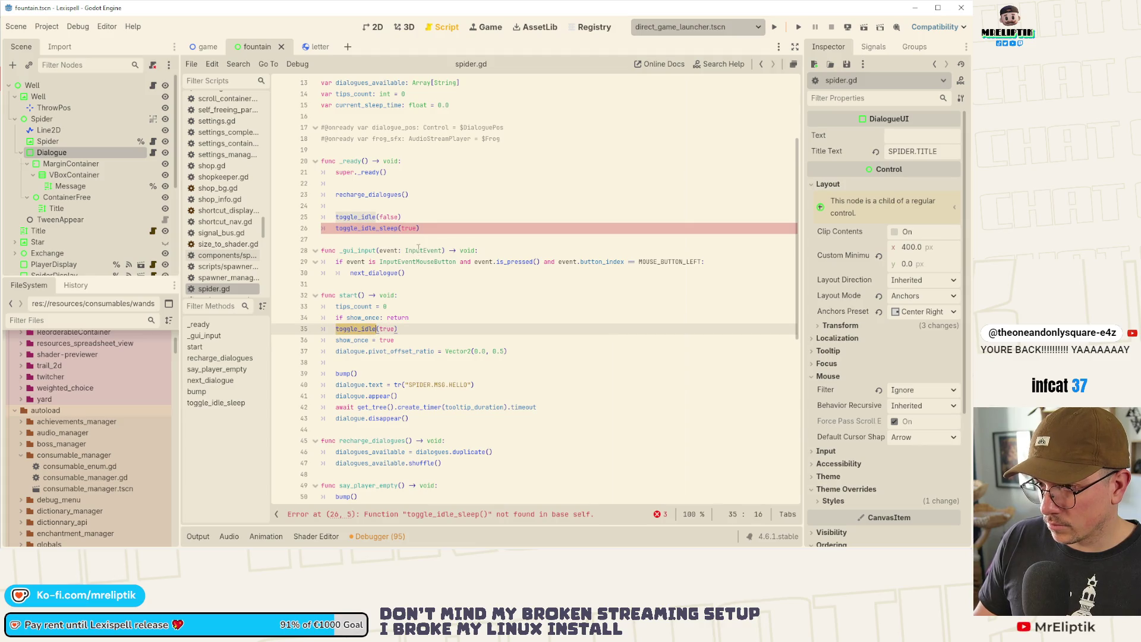
pyautogui.hotkey('ctrl', 'c')
pyautogui.press('Up')
pyautogui.press('Up')
pyautogui.press('Up')
pyautogui.hotkey('ctrl', 'v')
pyautogui.press('Down')
pyautogui.hotkey('ctrl', 'shift', 'k')
pyautogui.press('Up')
pyautogui.press('Up')
pyautogui.hotkey('ctrl', 'shift', 'k')
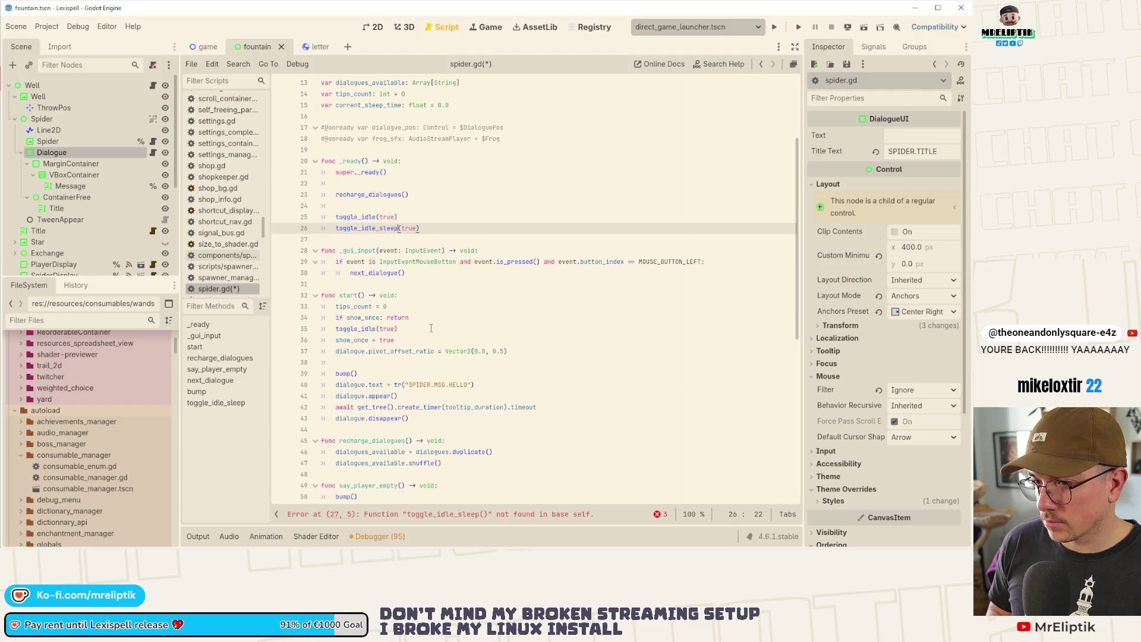
pyautogui.hotkey('ctrl', 's')
# - Delete the blank line after toggle_idle(true) and save spider.gd
pyautogui.press('Up')
pyautogui.press('Up')
pyautogui.hotkey('ctrl', 'shift', 'k')
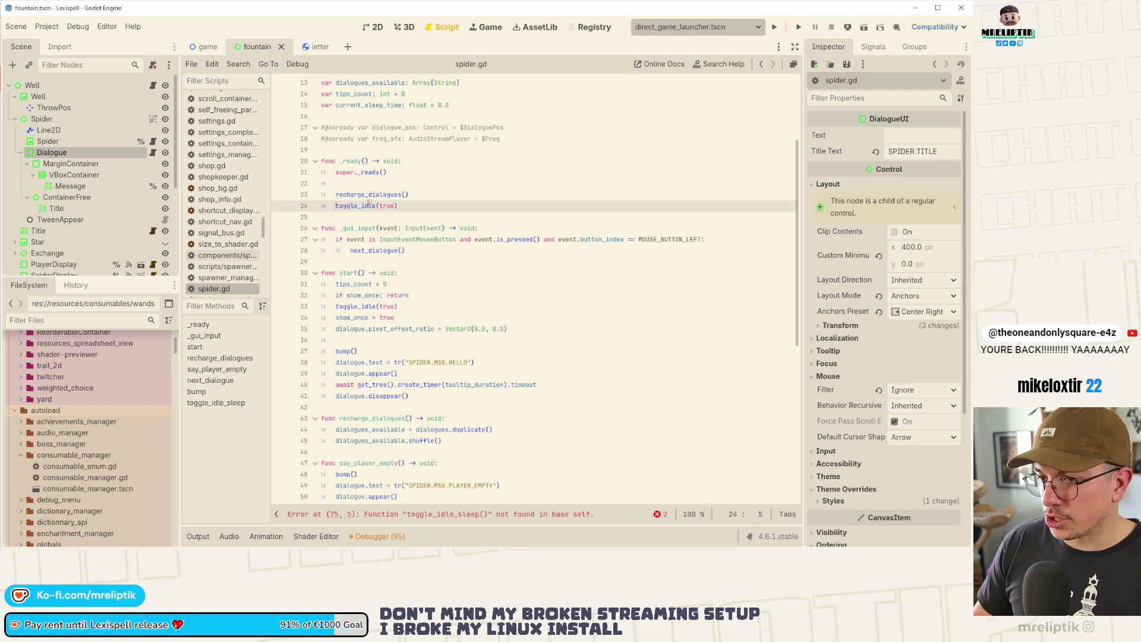
pyautogui.hotkey('ctrl', 's')
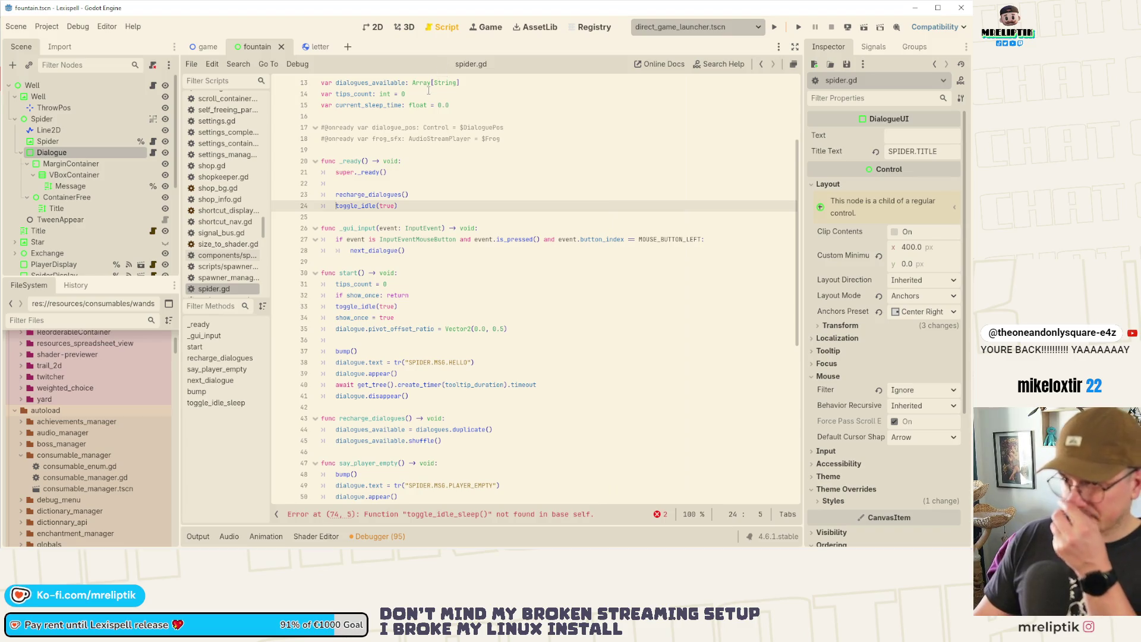
# - Inspect the HELLO THERE bubble in the fountain scene's 2D view, save the scene, and open fountain.gd
pyautogui.click(375, 28)
pyautogui.scroll(5, 435, 237)
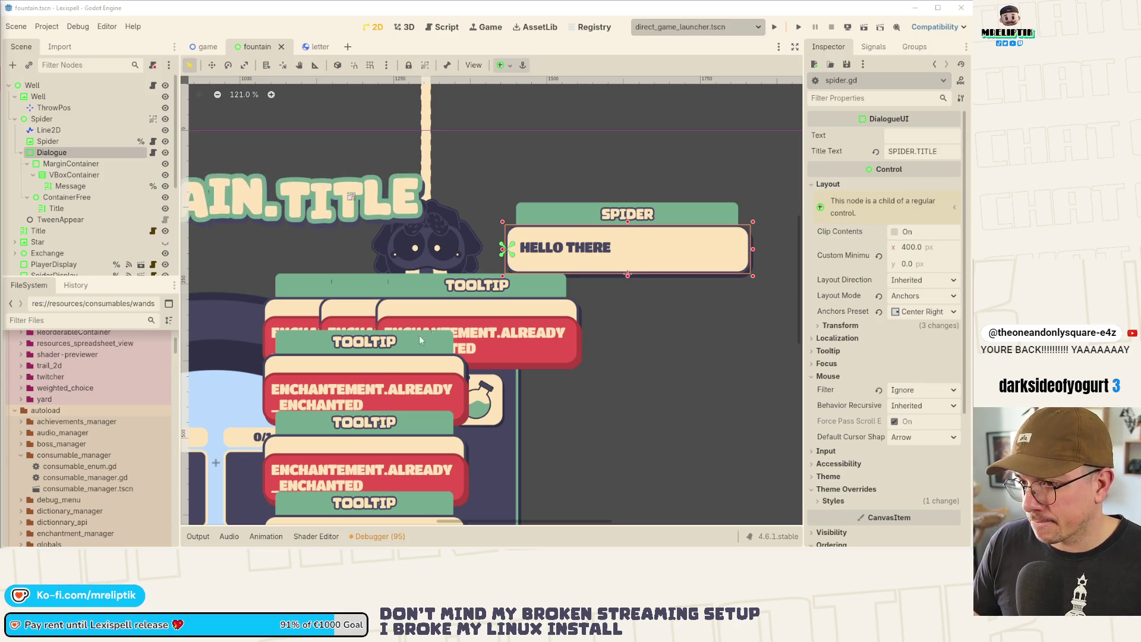
pyautogui.scroll(-4, 402, 178)
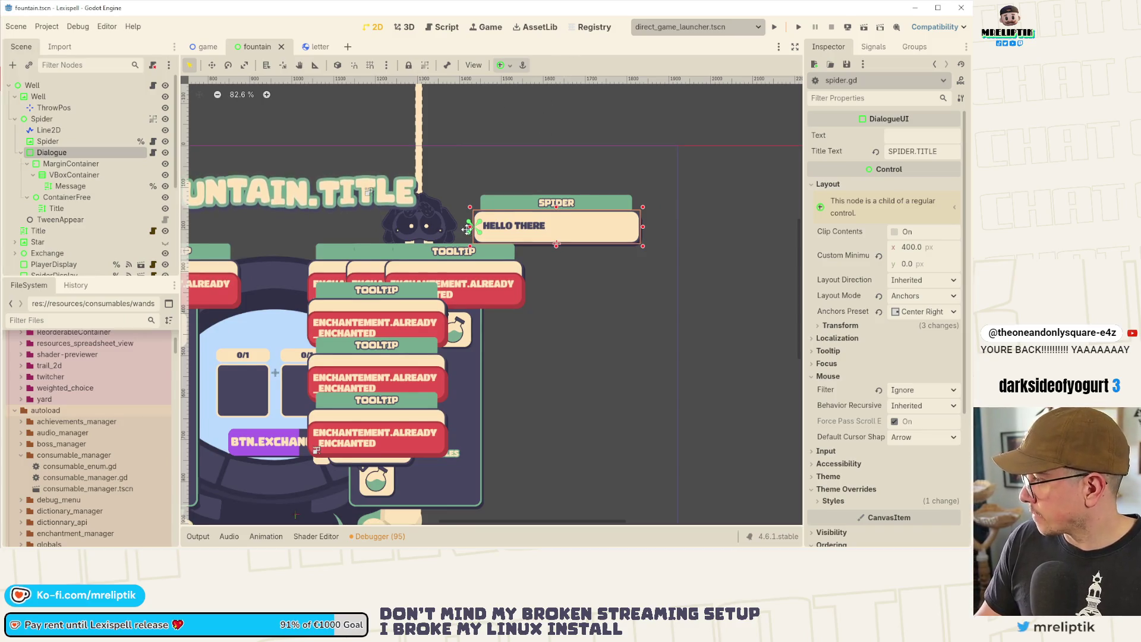
pyautogui.scroll(-1, 772, 119)
pyautogui.scroll(-1, 773, 119)
pyautogui.hotkey('ctrl', 's')
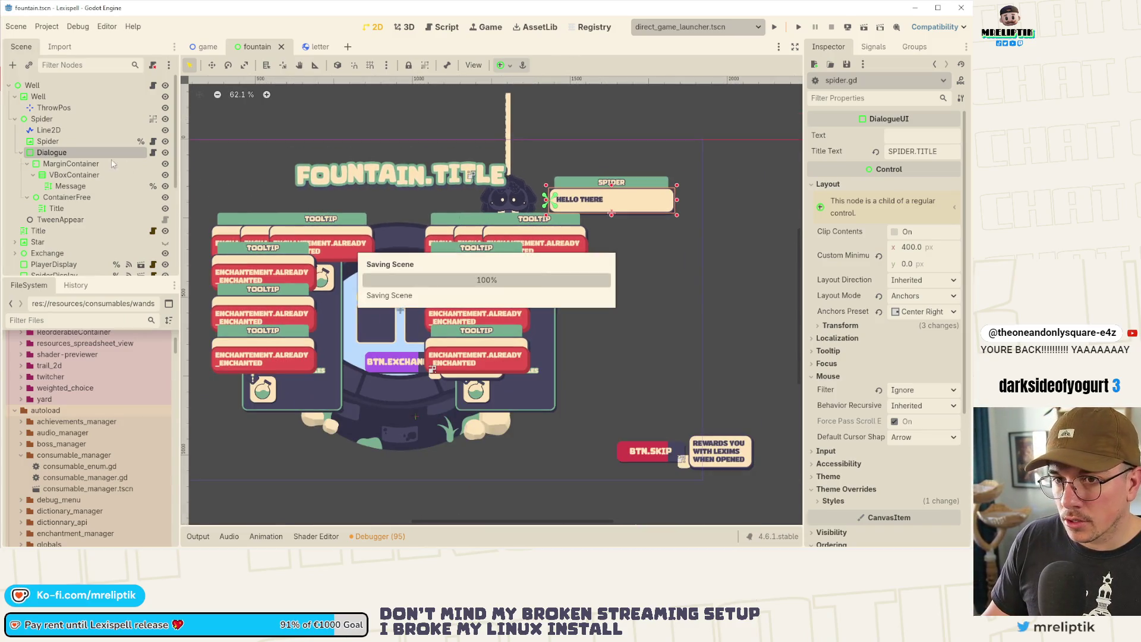
pyautogui.click(153, 85)
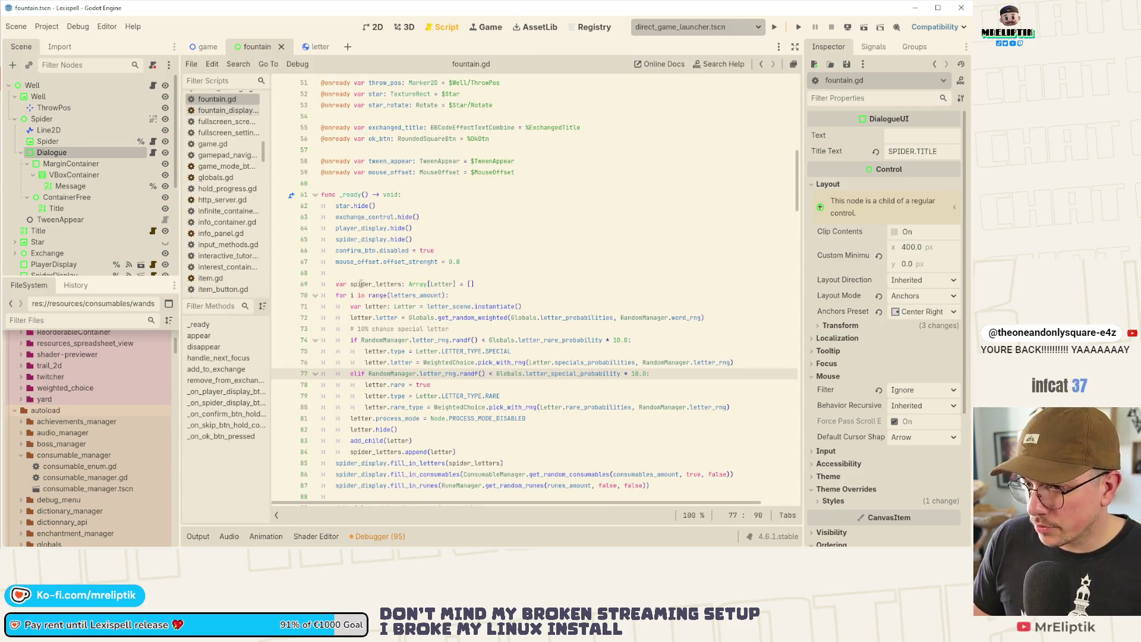
# - Locate the node variables in fountain.gd and insert an empty line 22 after them
pyautogui.scroll(2, 462, 220)
pyautogui.scroll(1, 463, 221)
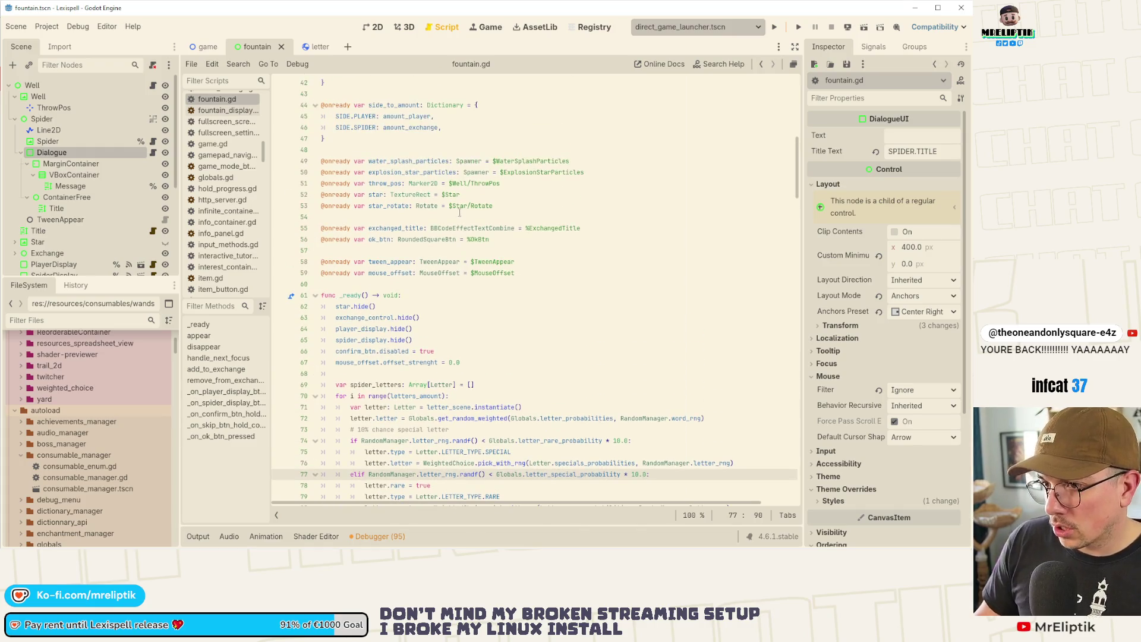
pyautogui.scroll(3, 481, 198)
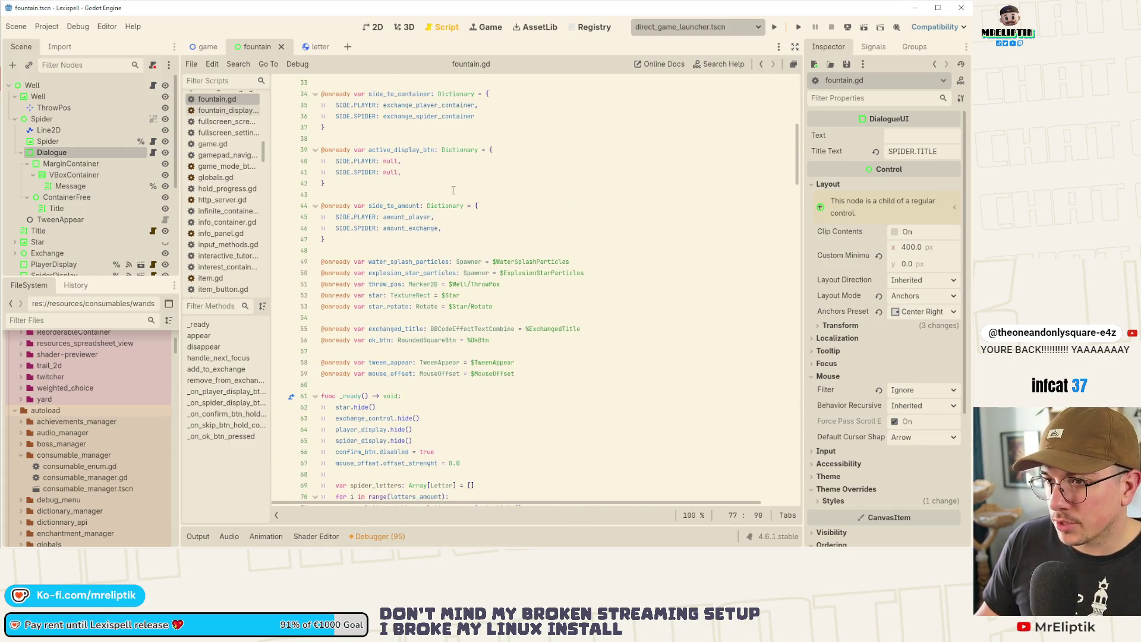
pyautogui.scroll(-3, 458, 191)
pyautogui.scroll(6, 416, 240)
pyautogui.scroll(6, 421, 243)
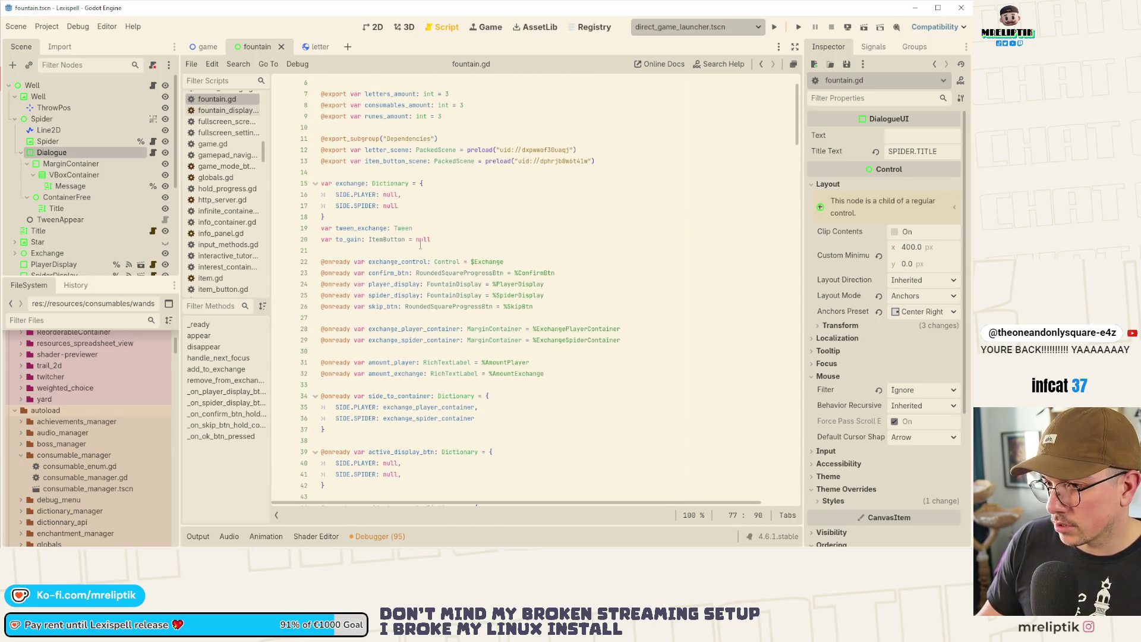
pyautogui.doubleClick(380, 295)
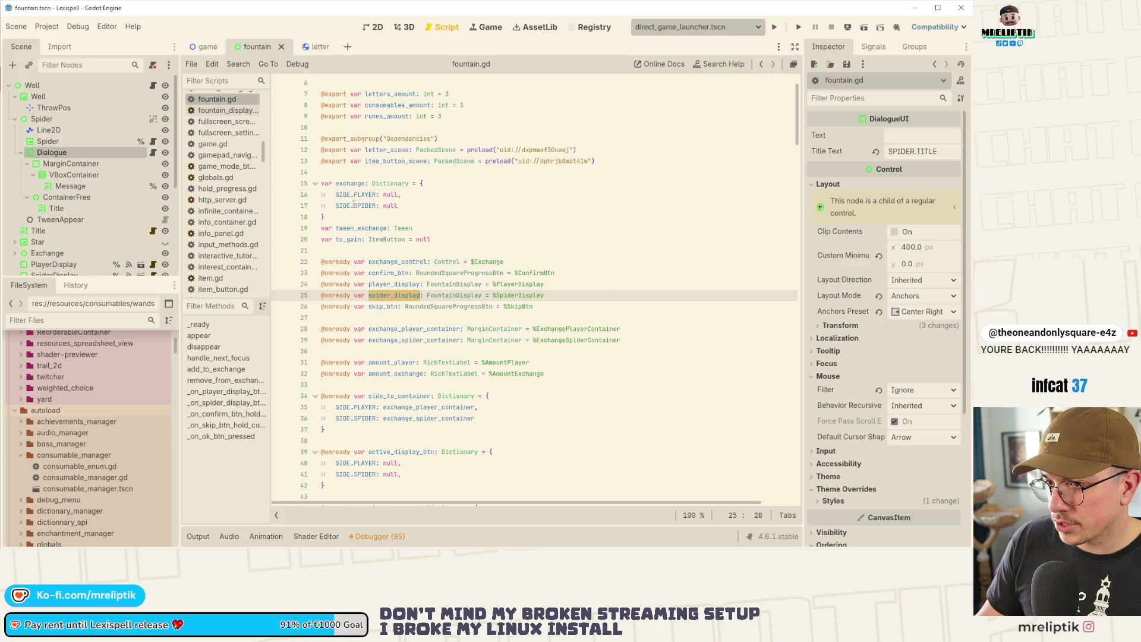
pyautogui.click(371, 254)
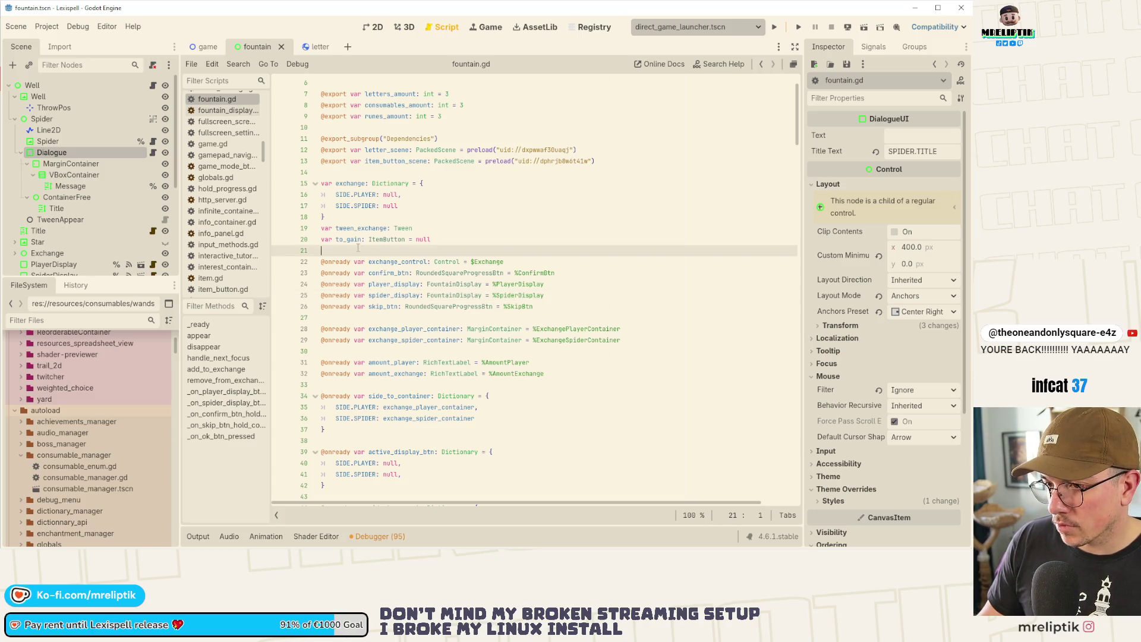
pyautogui.scroll(2, 371, 259)
pyautogui.scroll(-6, 371, 260)
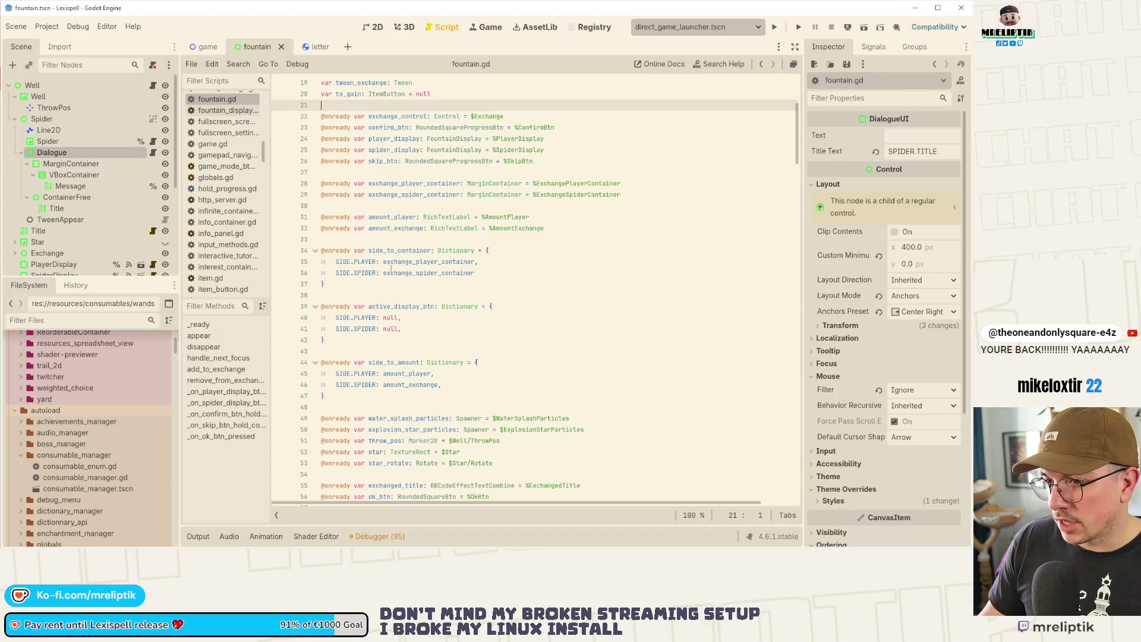
pyautogui.press('Return')
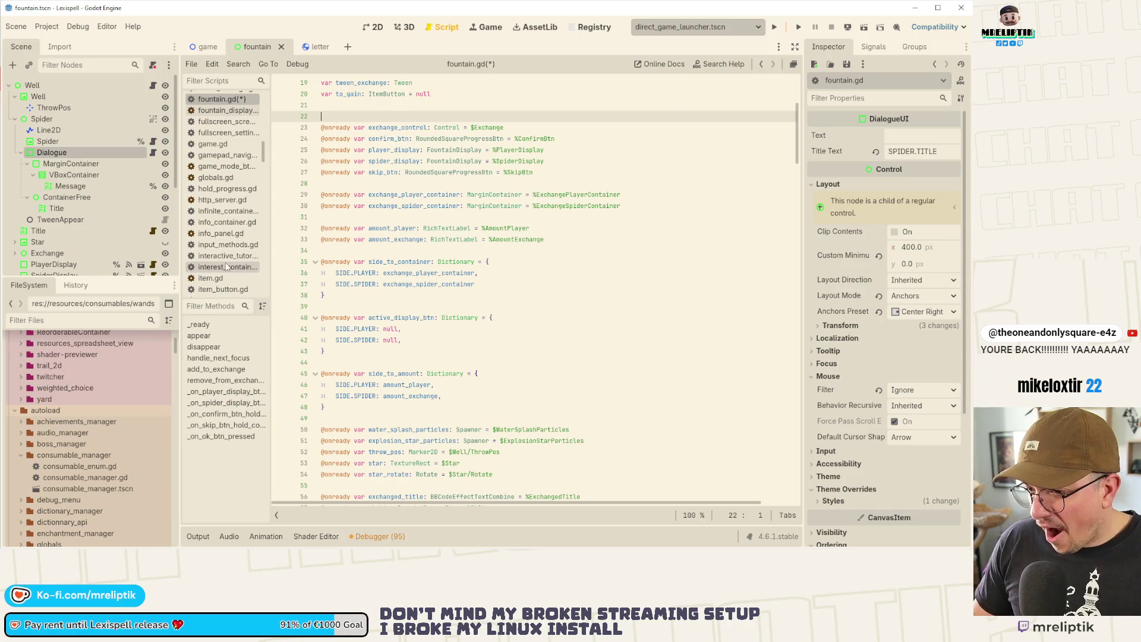
pyautogui.click(69, 144)
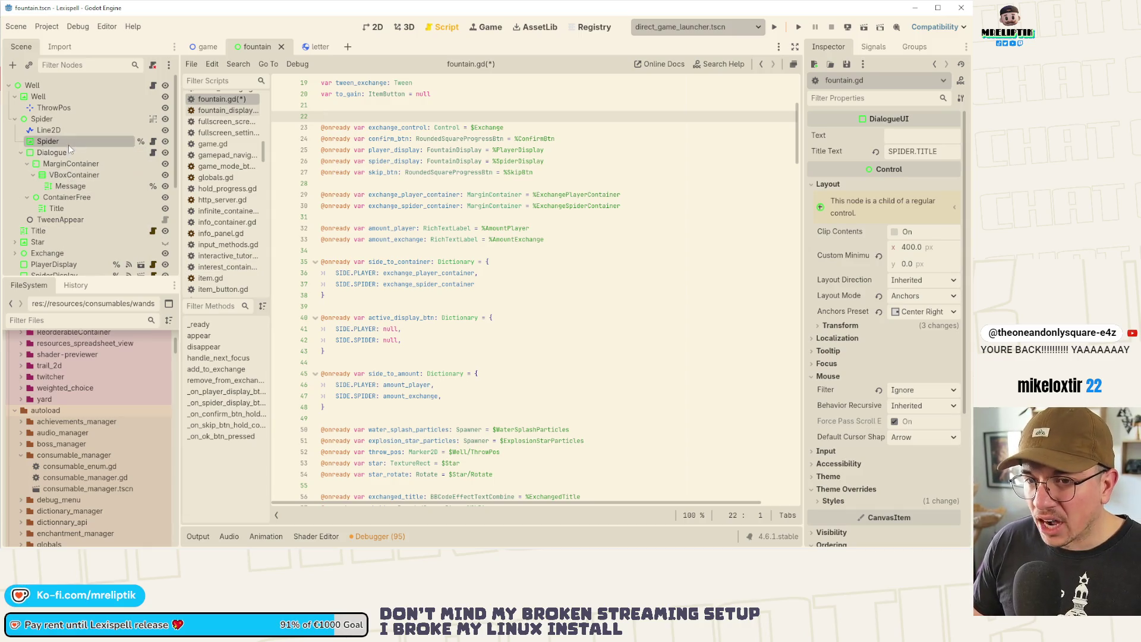
pyautogui.moveTo(65, 140); pyautogui.dragTo(368, 117)
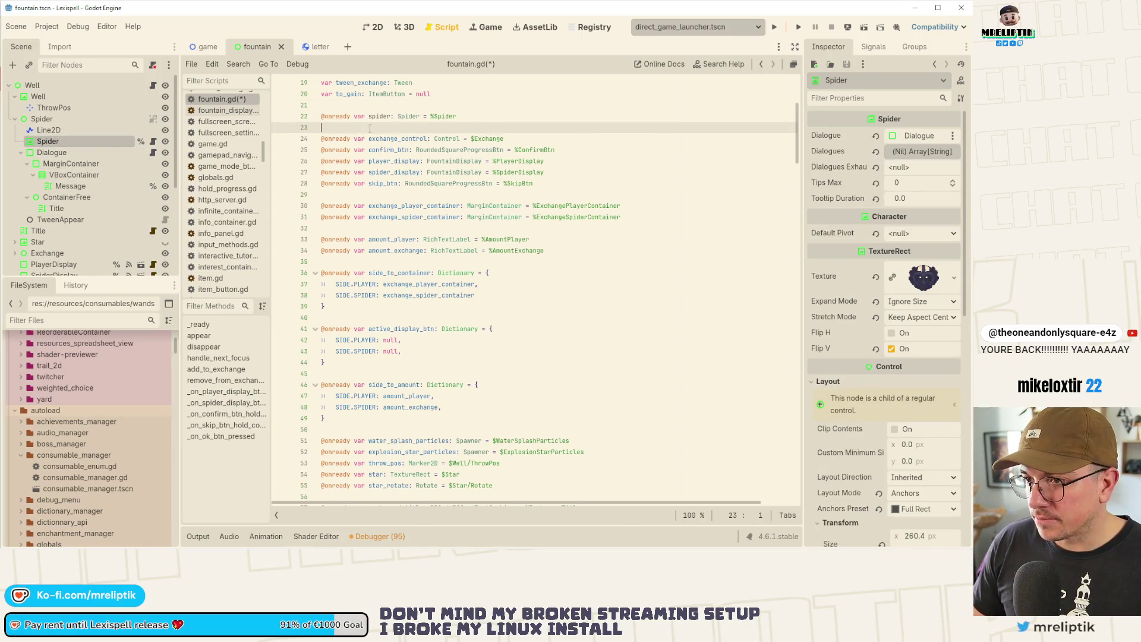
pyautogui.press('BackSpace')
pyautogui.doubleClick(380, 116)
pyautogui.hotkey('ctrl', 's')
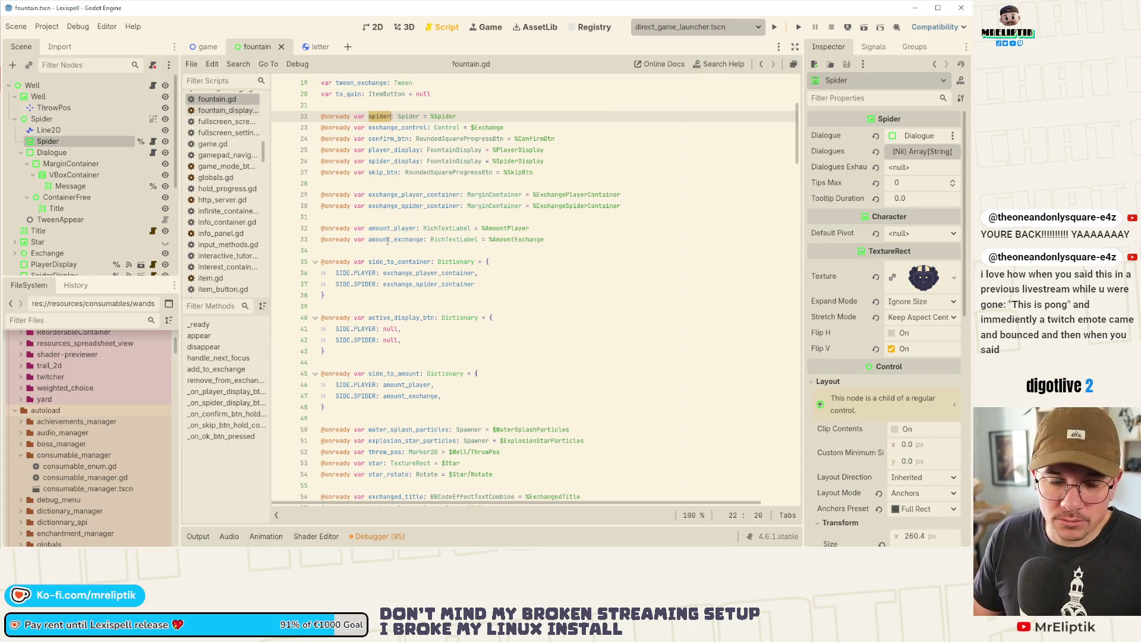
pyautogui.scroll(-3, 400, 235)
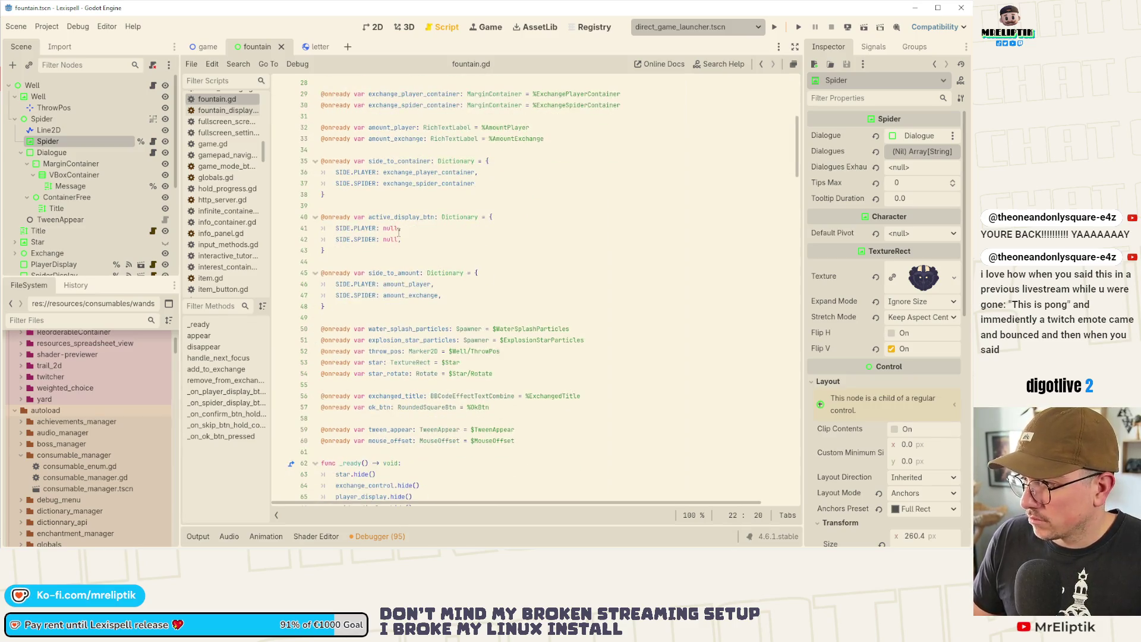
# - Give the Spider Center pivot, empty Dialogues, Tooltip Duration 5, Tips Max 3, and a shopkeeper exhausted tip, then save
pyautogui.click(875, 234)
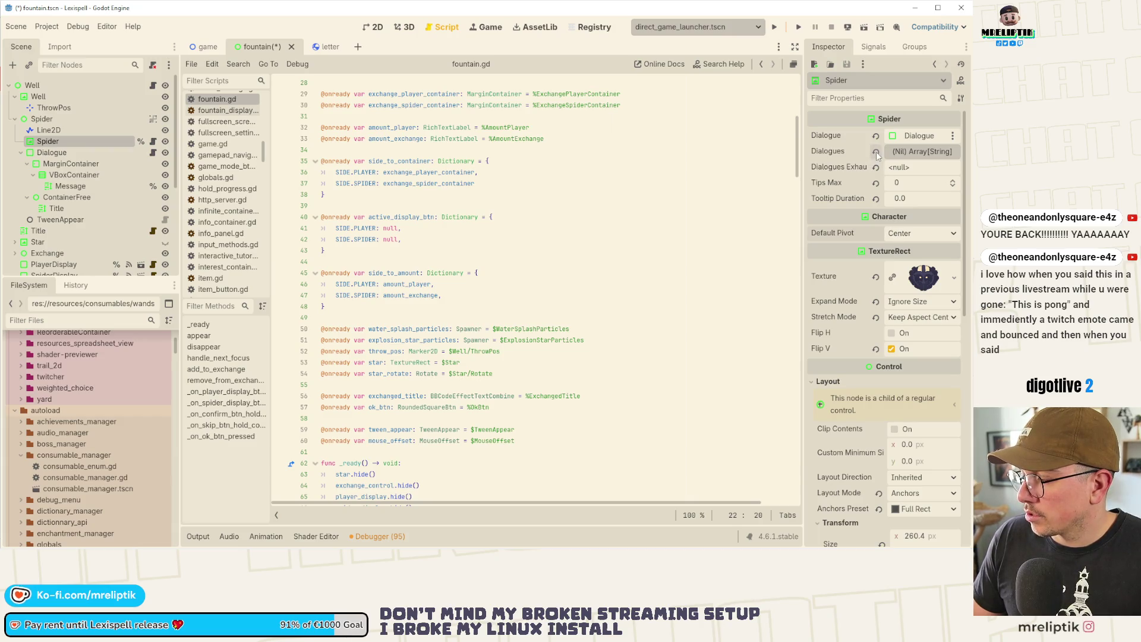
pyautogui.click(916, 156)
pyautogui.click(913, 152)
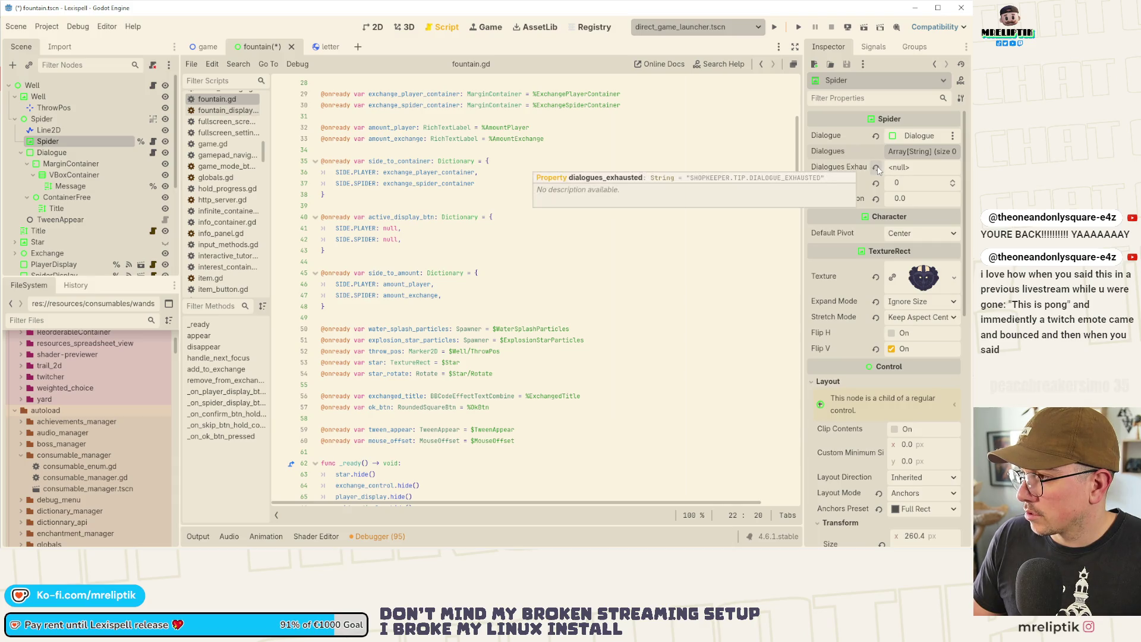
pyautogui.click(876, 201)
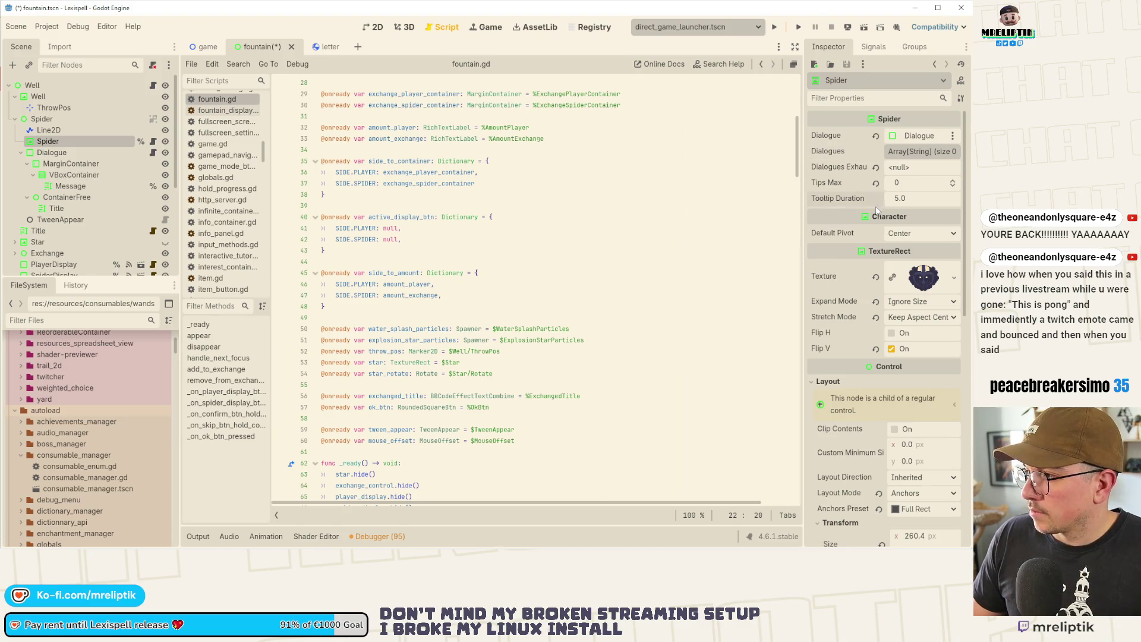
pyautogui.click(876, 184)
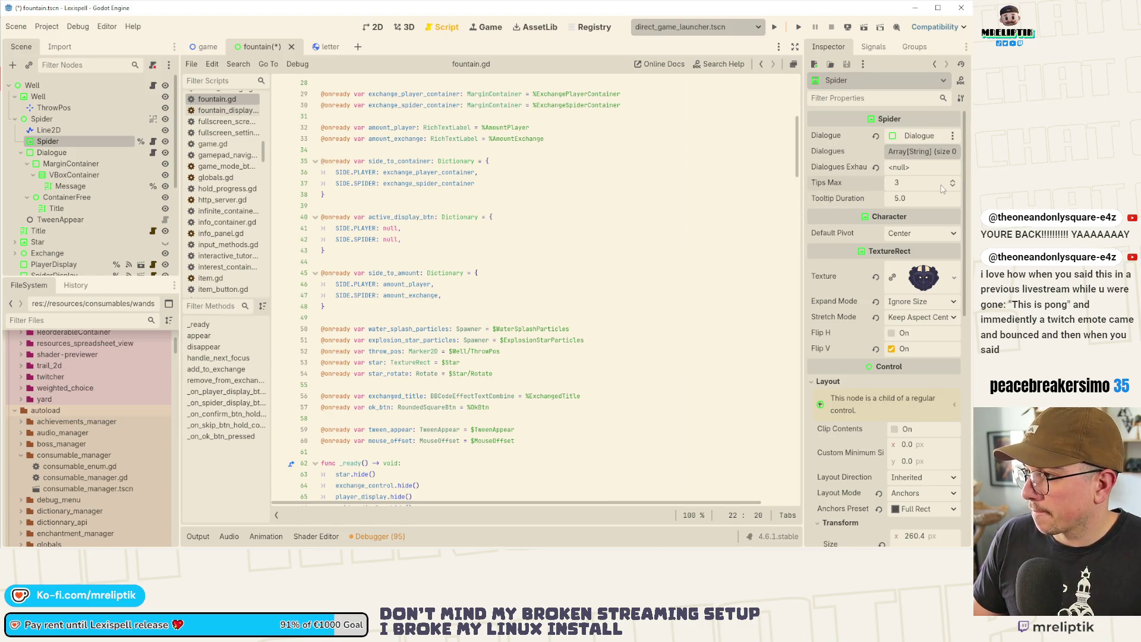
pyautogui.click(876, 168)
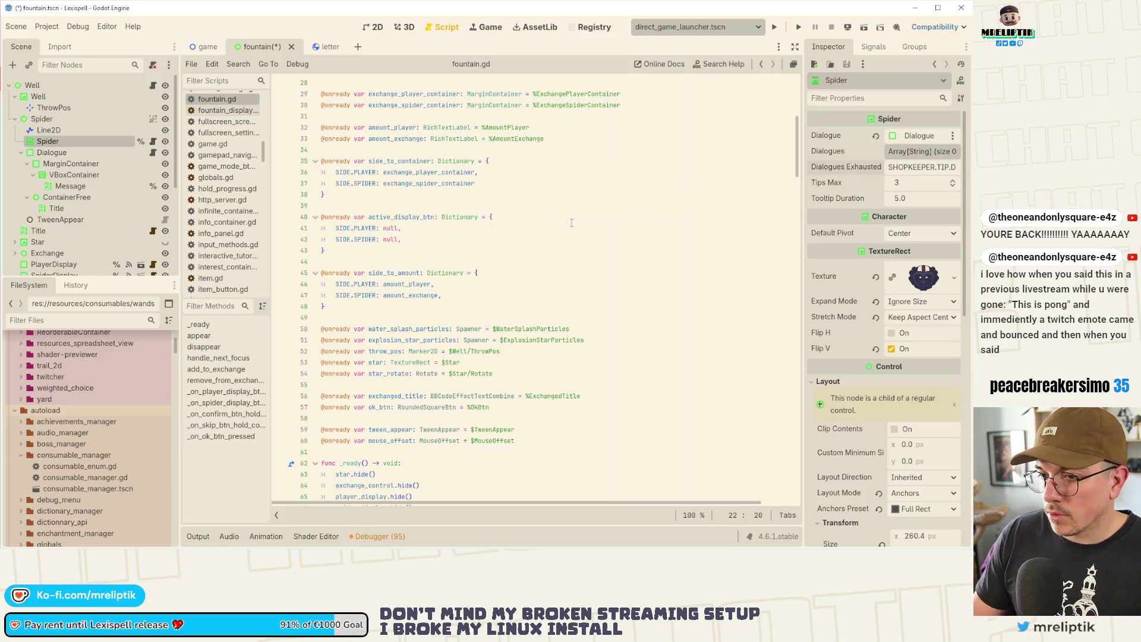
pyautogui.hotkey('ctrl', 's')
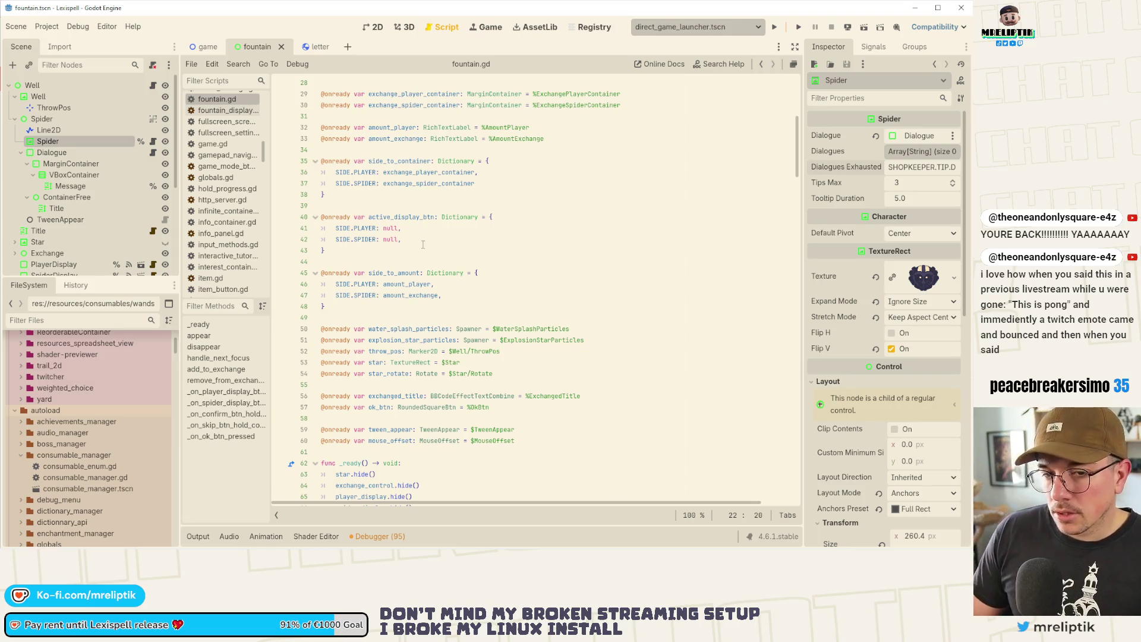
pyautogui.scroll(-8, 427, 237)
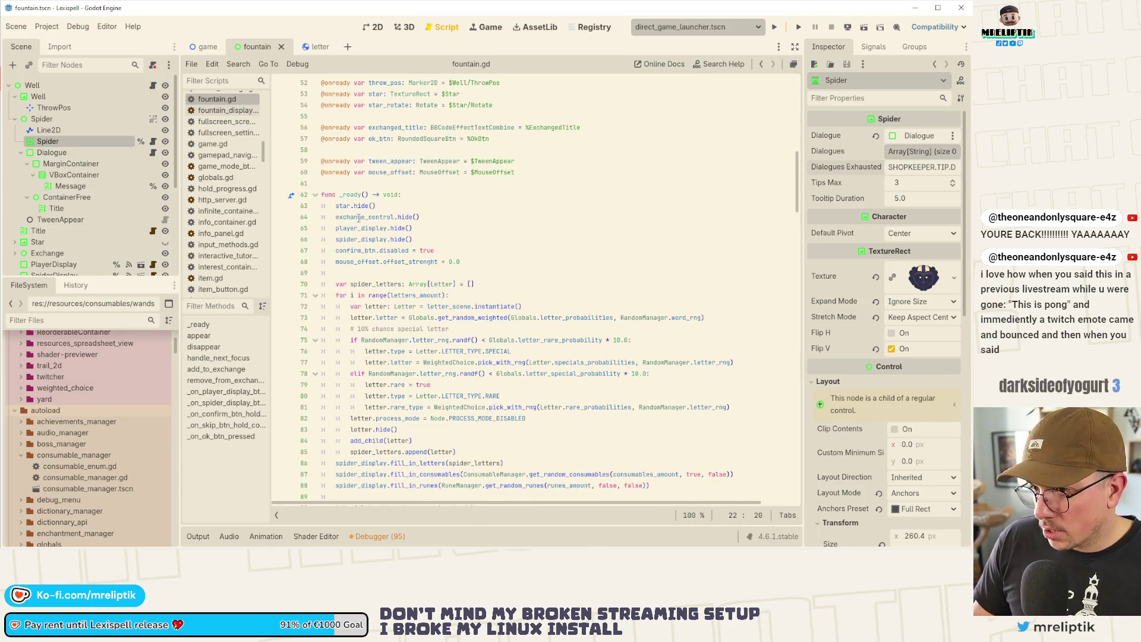
pyautogui.scroll(-2, 414, 291)
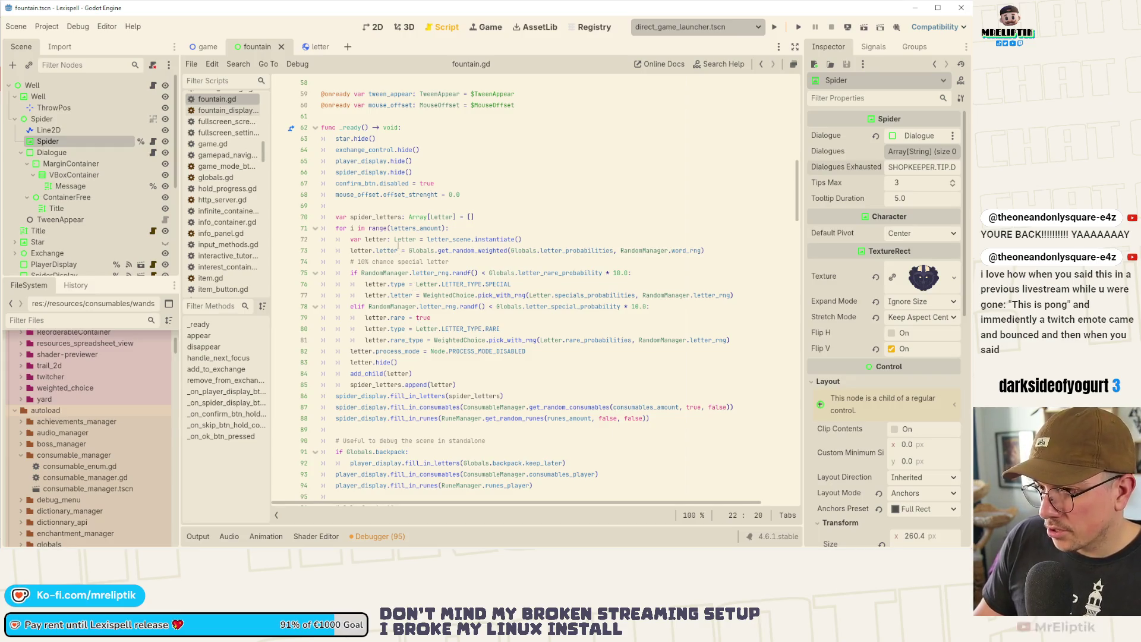
pyautogui.doubleClick(384, 218)
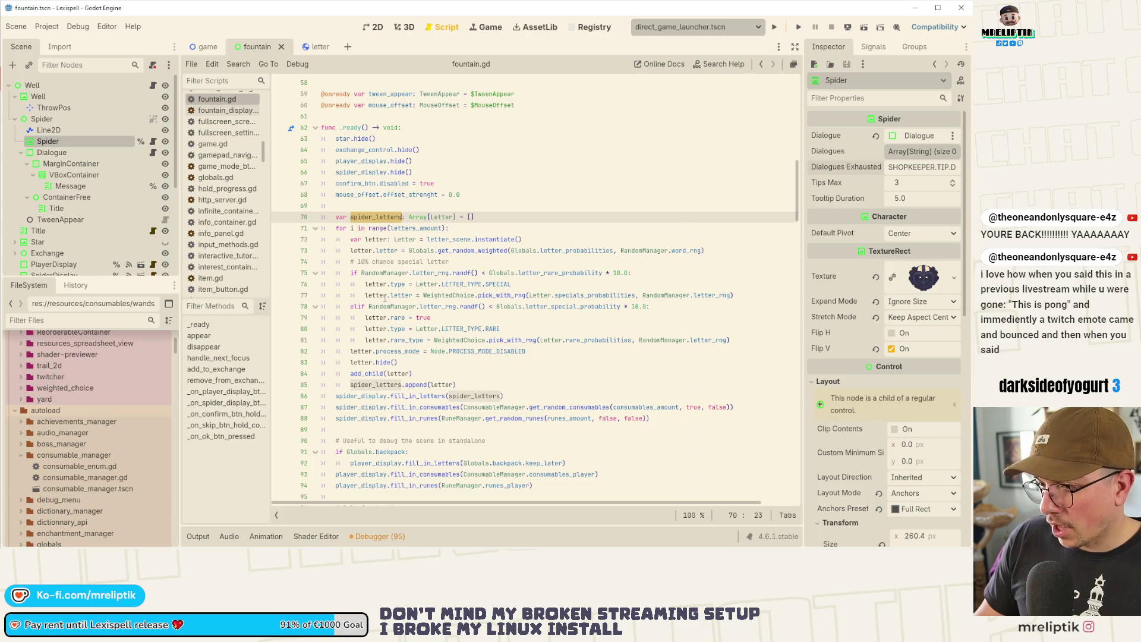
pyautogui.scroll(-3, 372, 357)
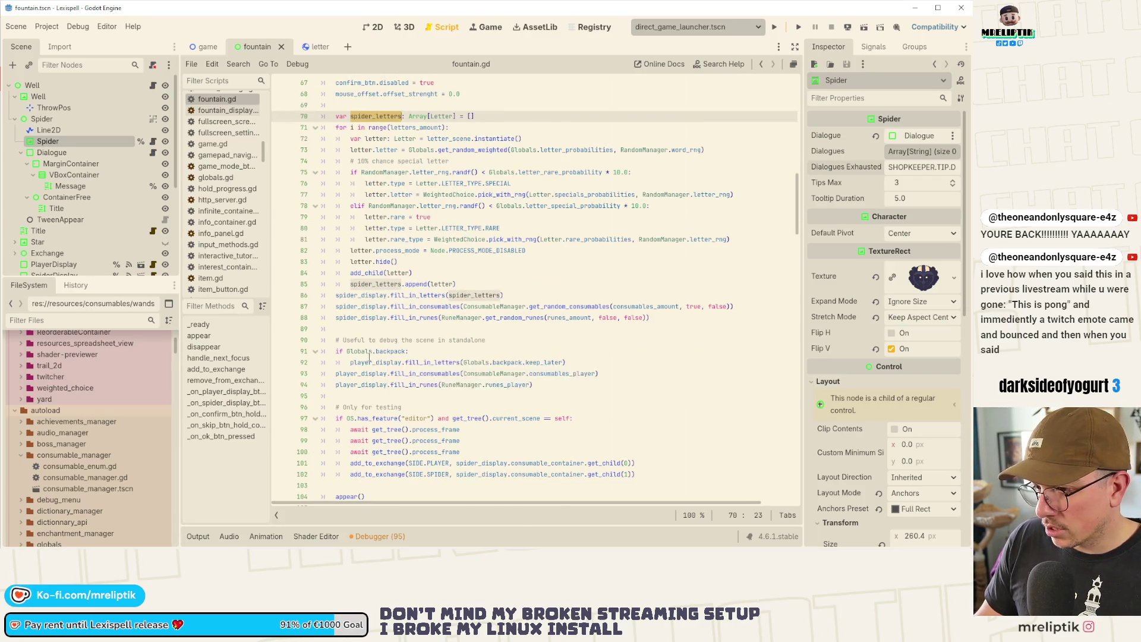
pyautogui.scroll(-2, 369, 357)
pyautogui.scroll(-4, 368, 358)
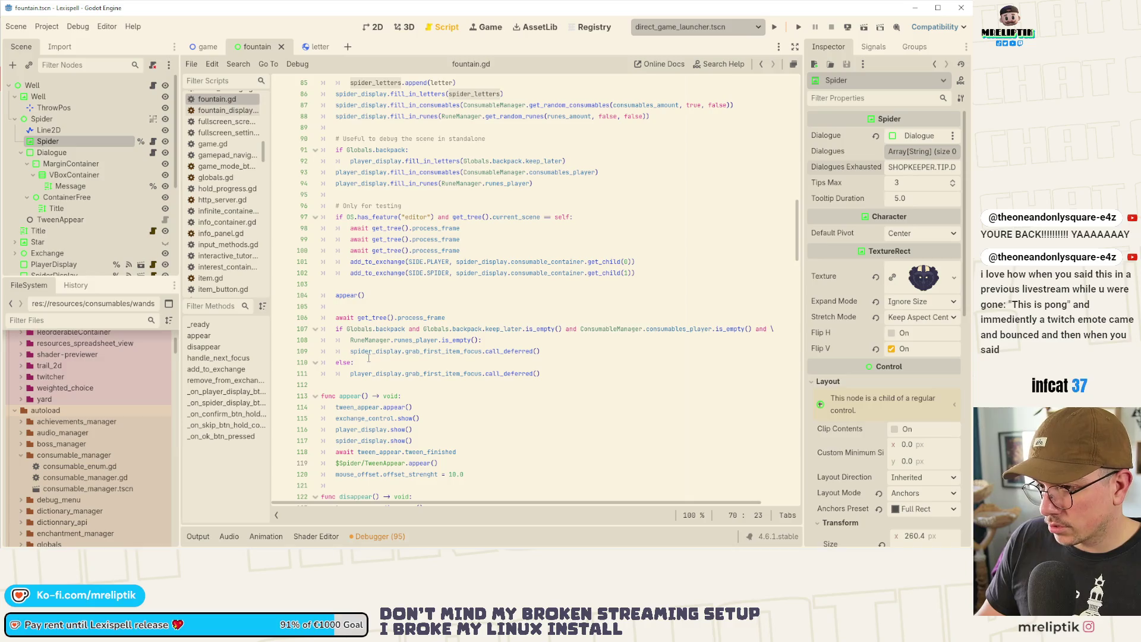
pyautogui.scroll(-3, 373, 353)
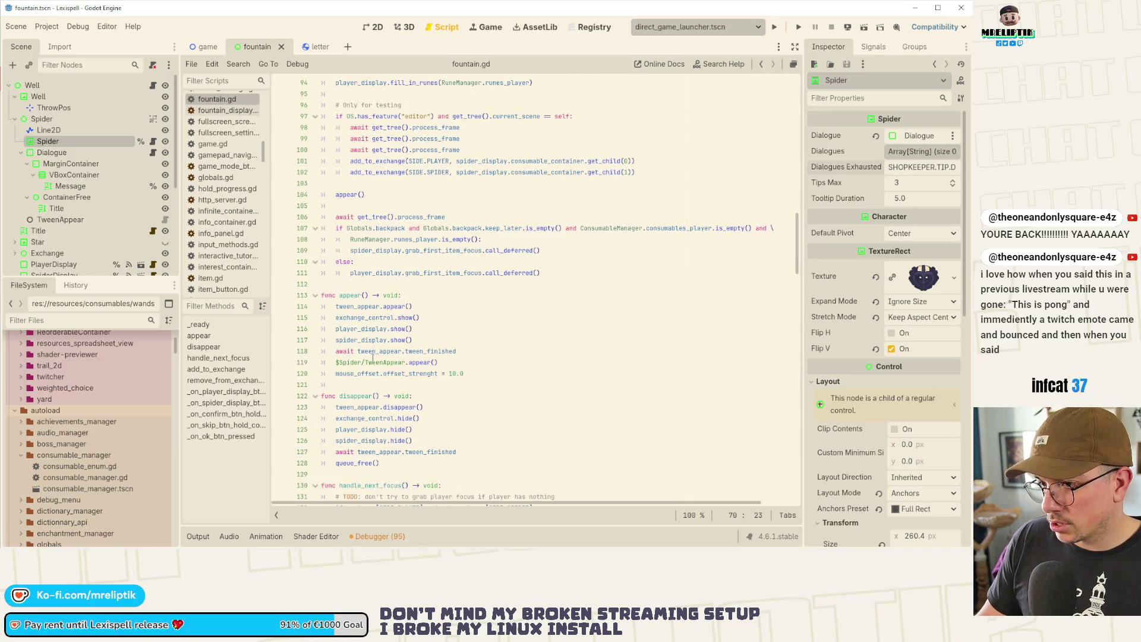
pyautogui.doubleClick(449, 251)
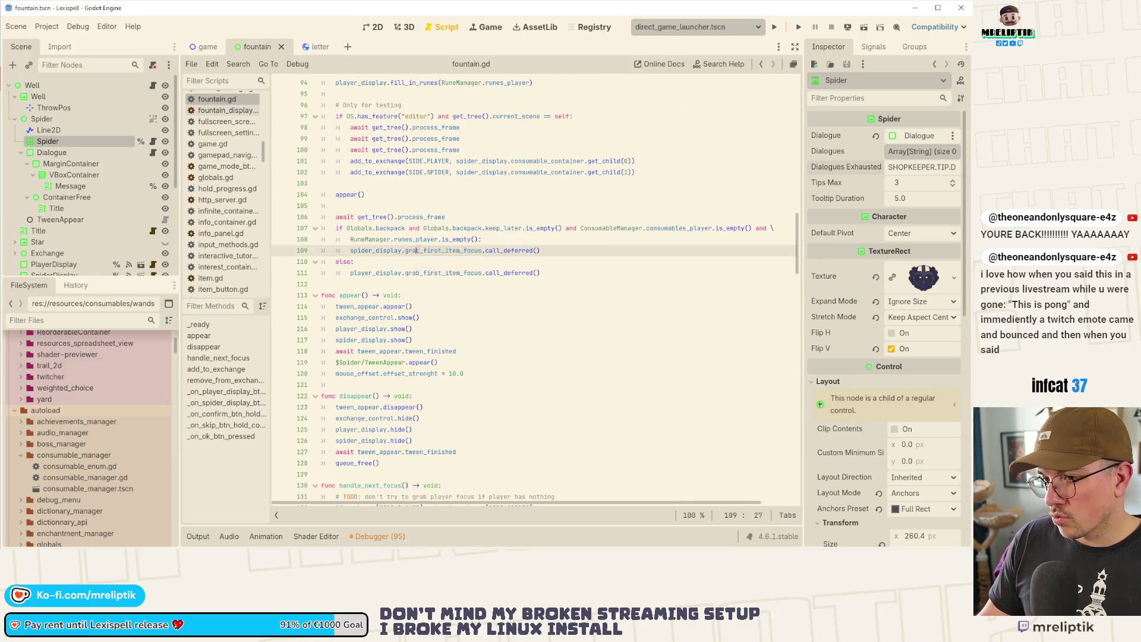
pyautogui.click(218, 358)
pyautogui.scroll(5, 471, 344)
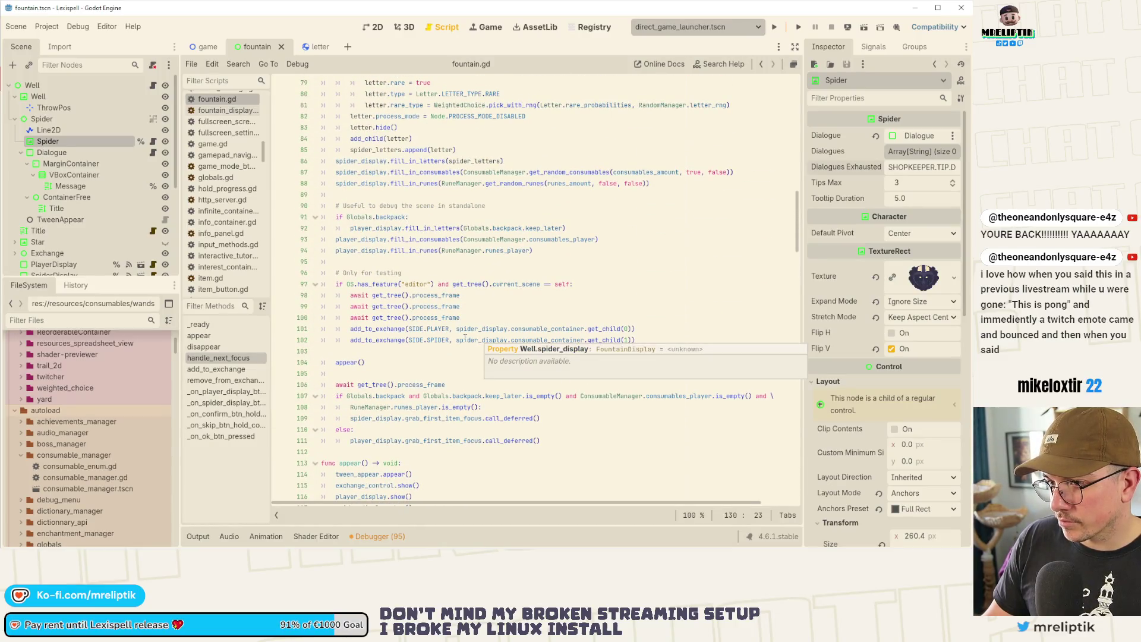
pyautogui.moveTo(389, 397)
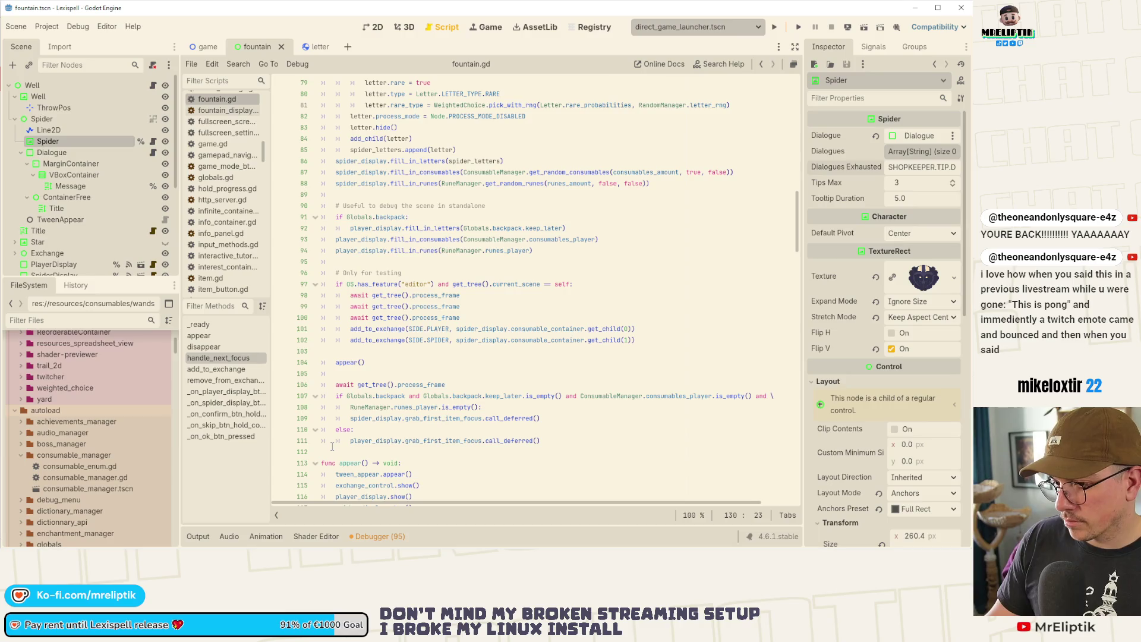
pyautogui.scroll(-2, 332, 446)
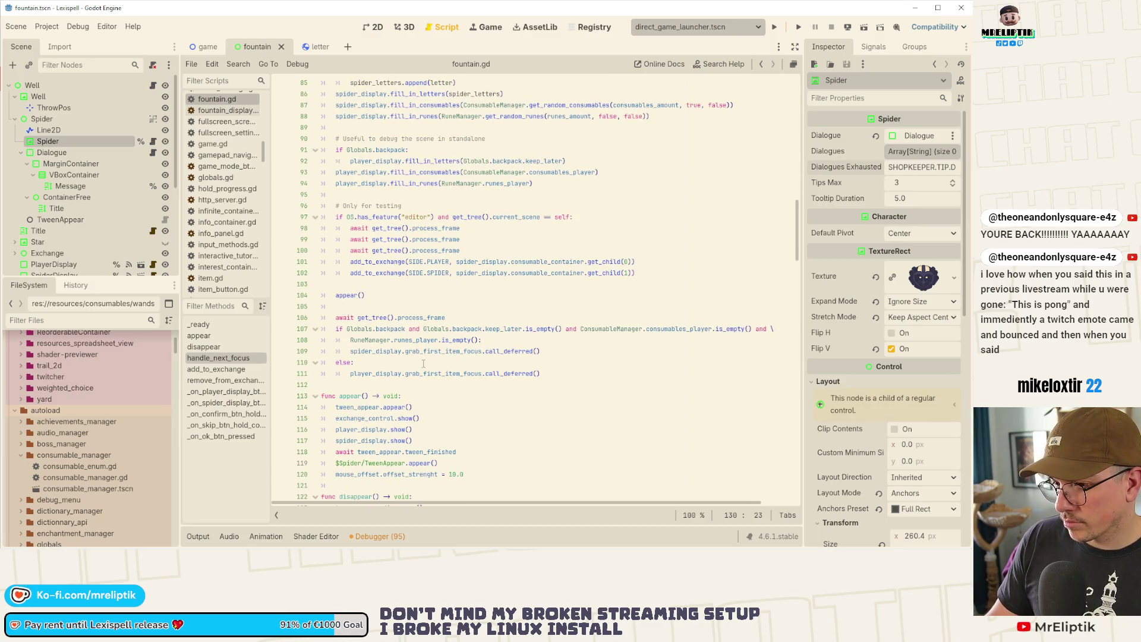
pyautogui.click(573, 351)
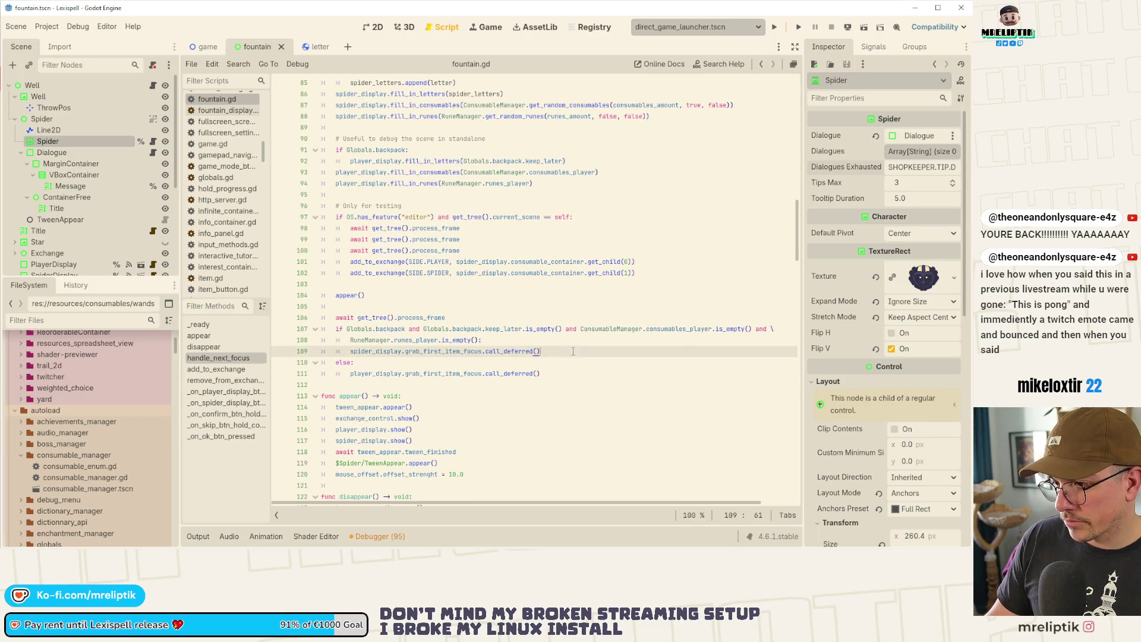
# - Add spider.say_player_empty() below line 109 of fountain.gd and save
pyautogui.press('Return')
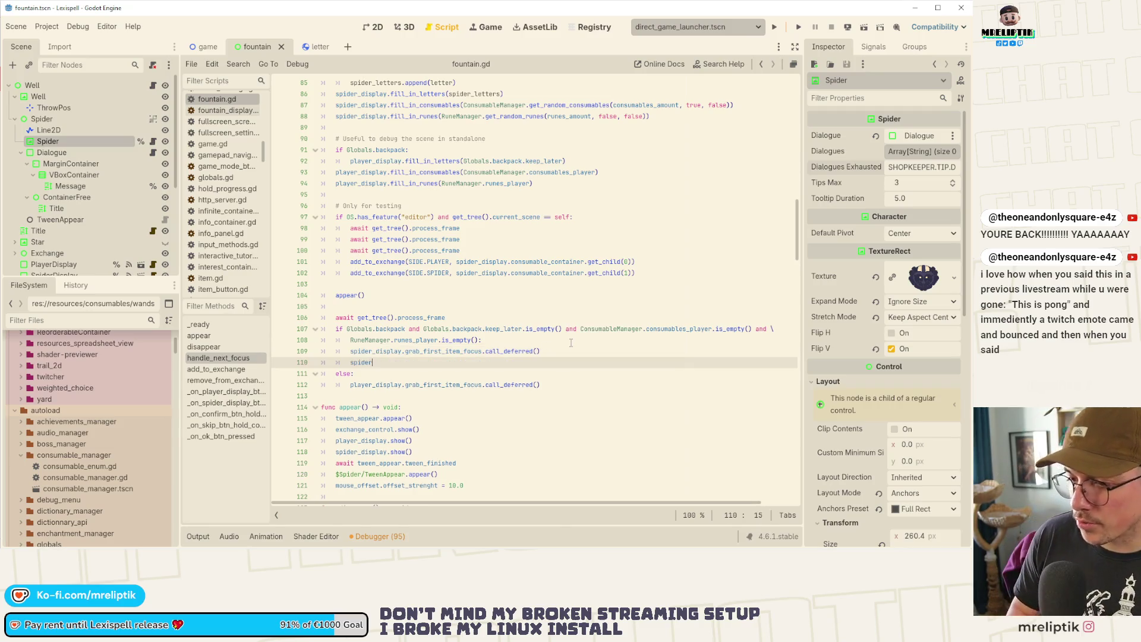
pyautogui.write('spider')
pyautogui.hotkey('ctrl', 's')
pyautogui.write('.pl')
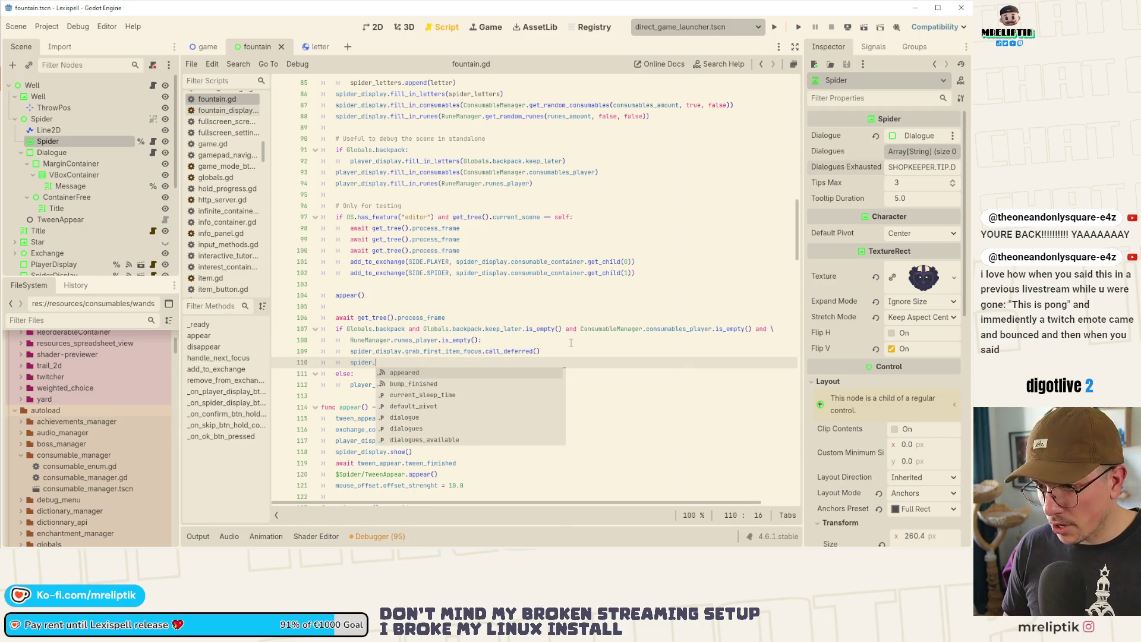
pyautogui.press('BackSpace')
pyautogui.press('BackSpace')
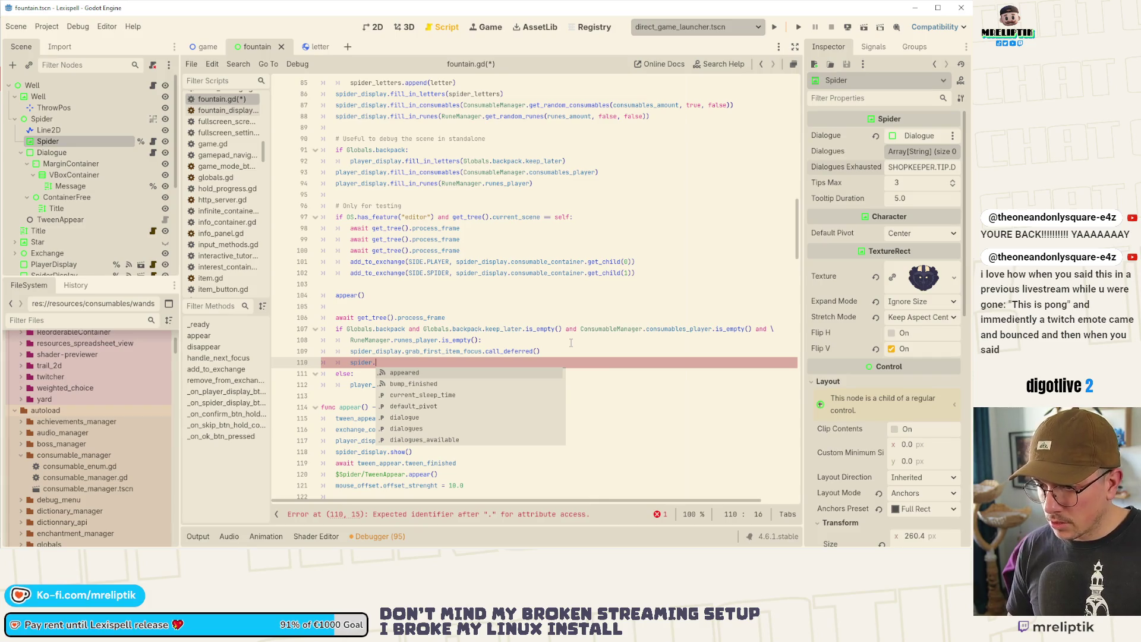
pyautogui.write('player')
pyautogui.press('Down')
pyautogui.press('Down')
pyautogui.press('Down')
pyautogui.press('Return')
pyautogui.hotkey('ctrl', 's')
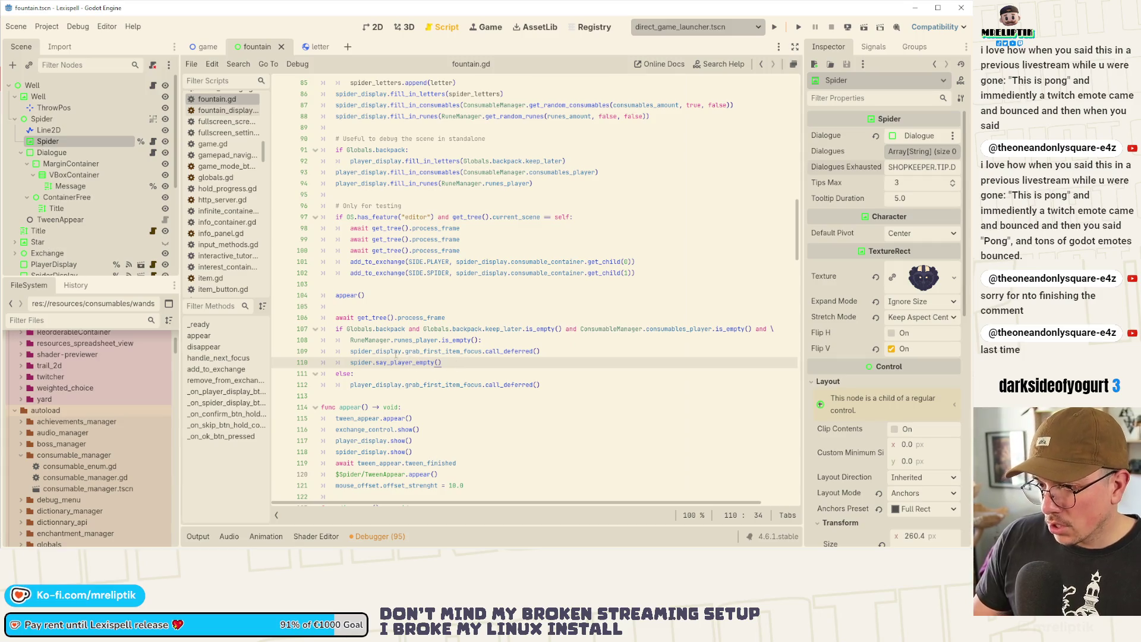
# - Add skip_btn.grab_focus() to the empty-runes branch and remove the old call_deferred focus line
pyautogui.click(552, 351)
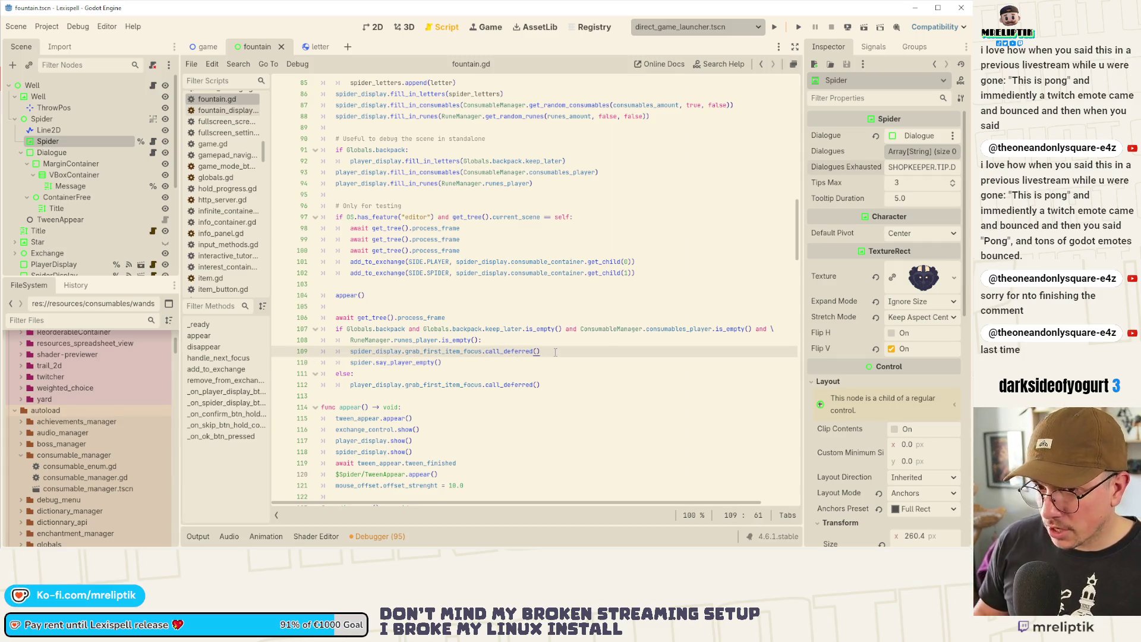
pyautogui.press('Return')
pyautogui.write('skip_btn')
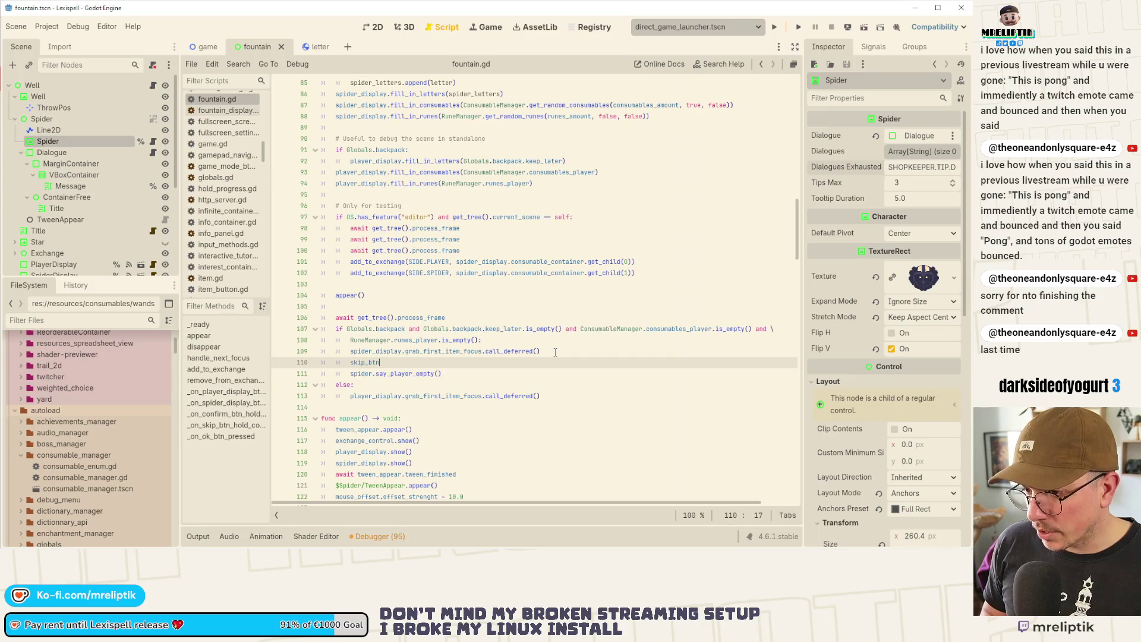
pyautogui.write('.grab_fo')
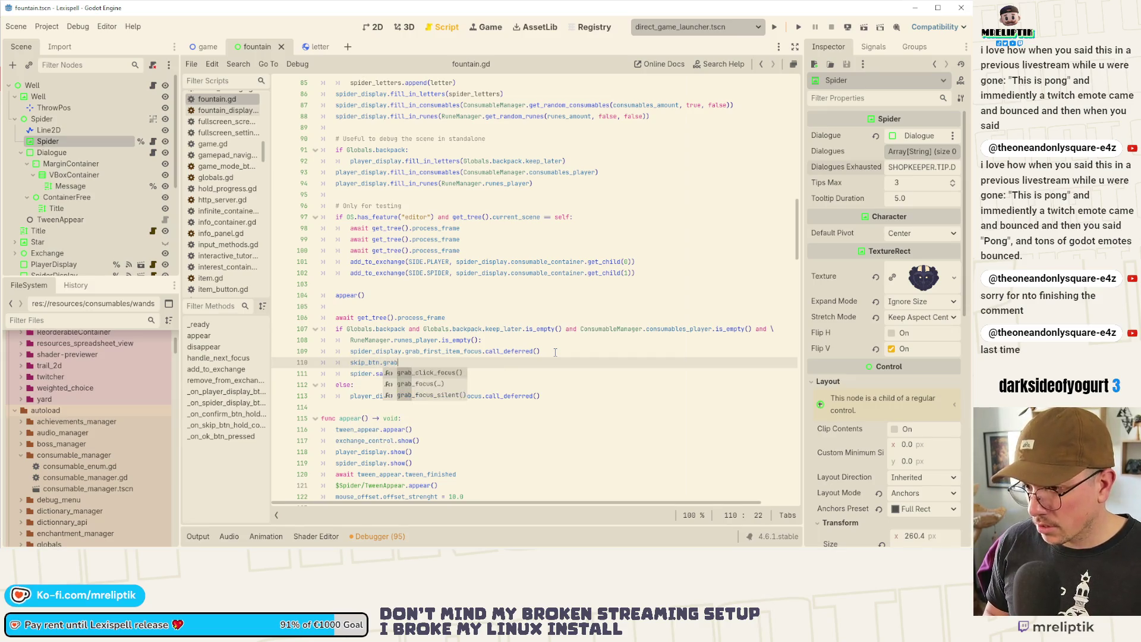
pyautogui.press('Return')
pyautogui.press('Up')
pyautogui.hotkey('ctrl', 'x')
pyautogui.hotkey('ctrl', 's')
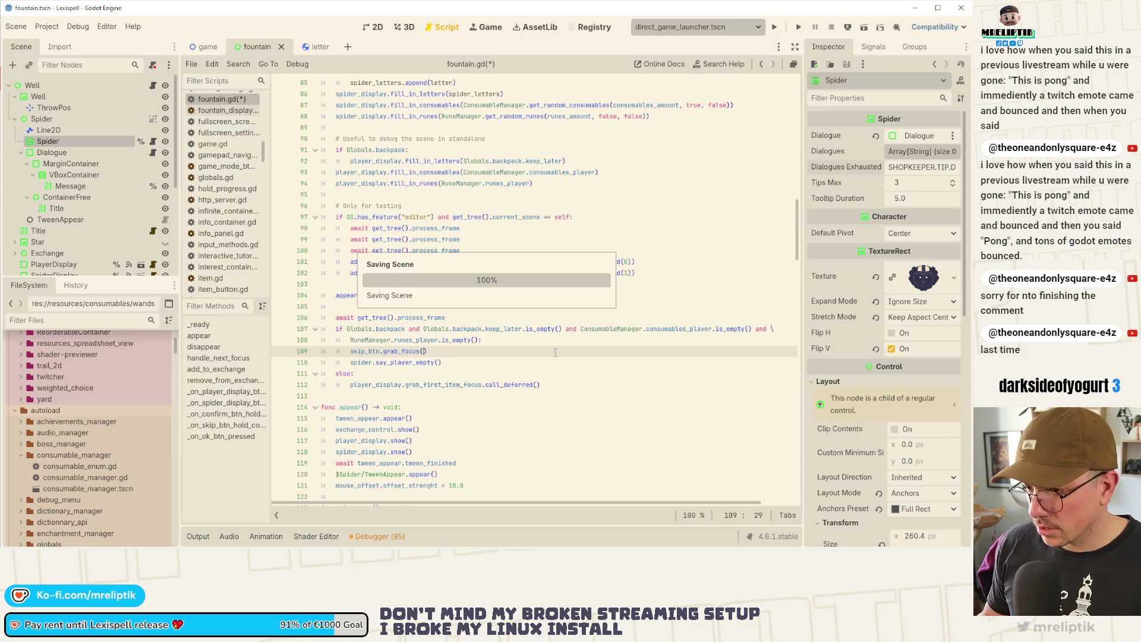
pyautogui.hotkey('shift', 'Home')
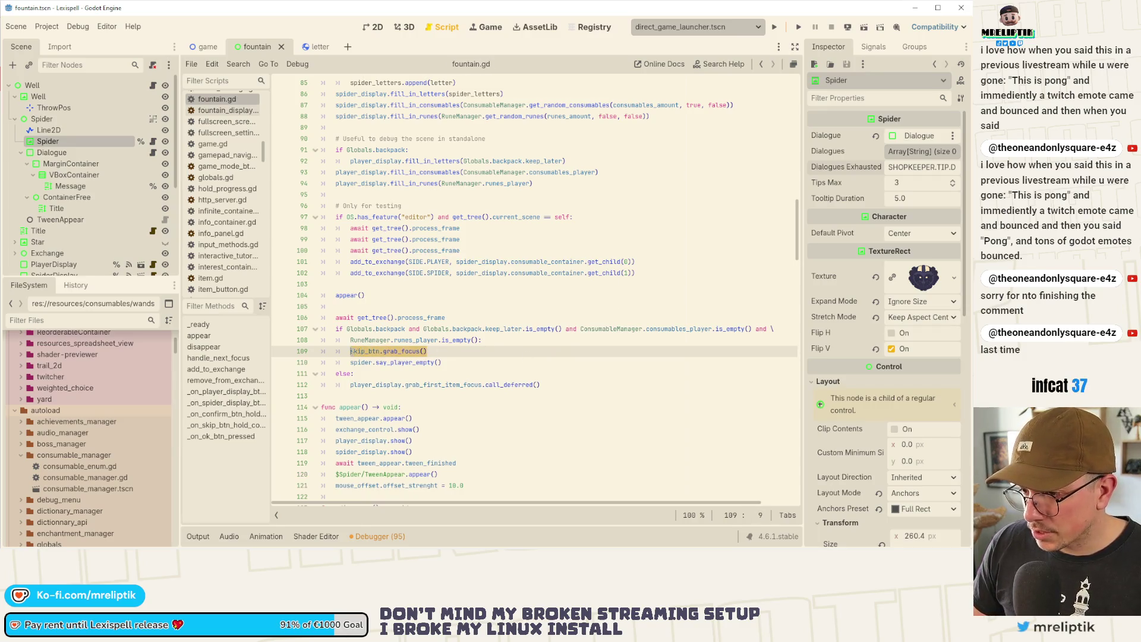
pyautogui.scroll(-9, 393, 353)
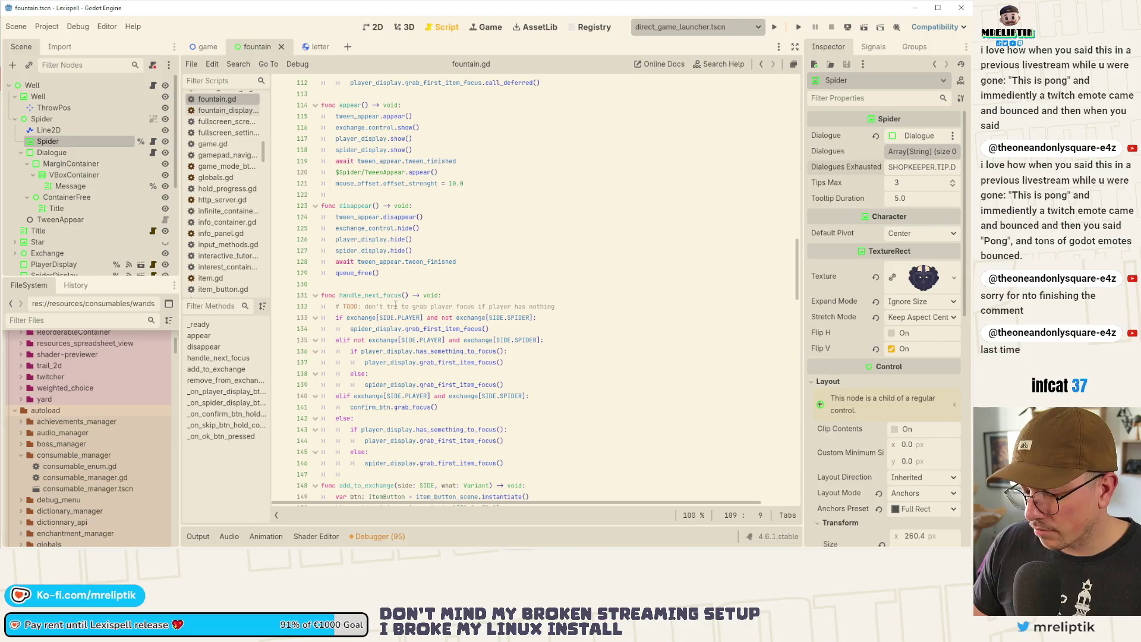
# - Swap spider_display.grab_first_item_focus() on lines 139 and 146 for skip_btn.grab_focus(), delete the TODO, save
pyautogui.scroll(-2, 404, 306)
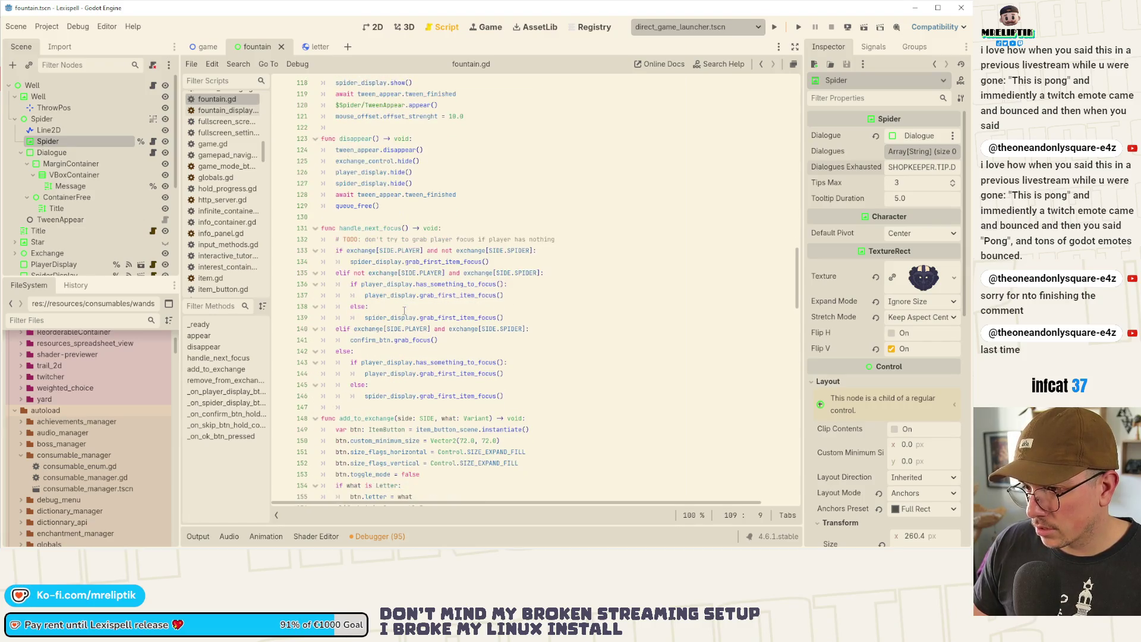
pyautogui.doubleClick(365, 318)
pyautogui.press('End')
pyautogui.hotkey('ctrl', 'shift', 'Left')
pyautogui.hotkey('ctrl', 'shift', 'Left')
pyautogui.hotkey('ctrl', 'shift', 'Left')
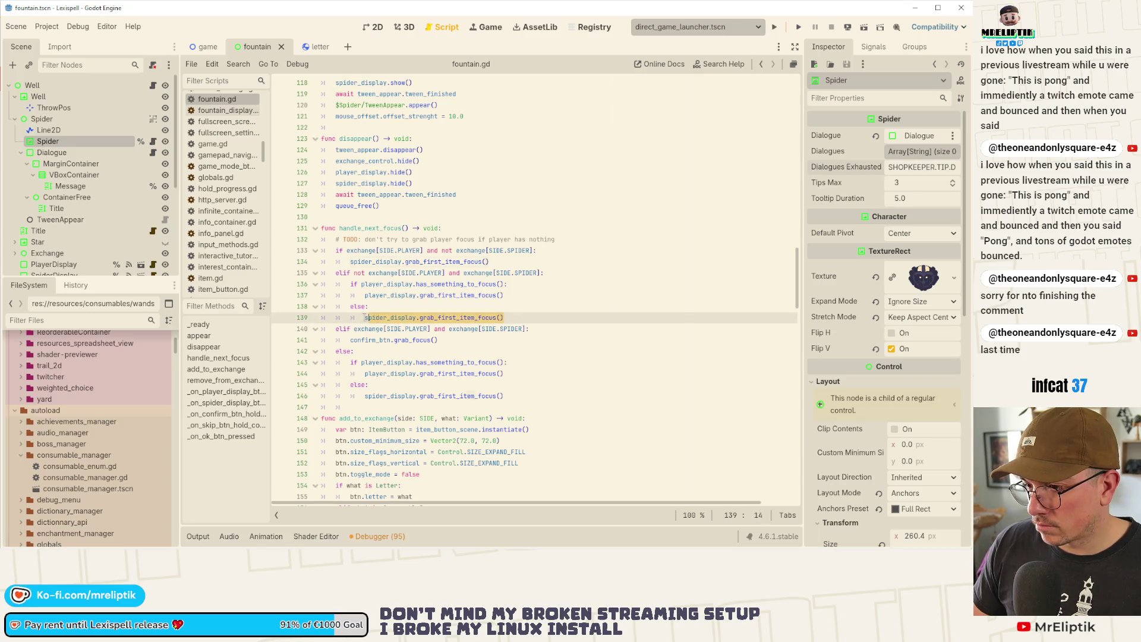
pyautogui.hotkey('ctrl', 'v')
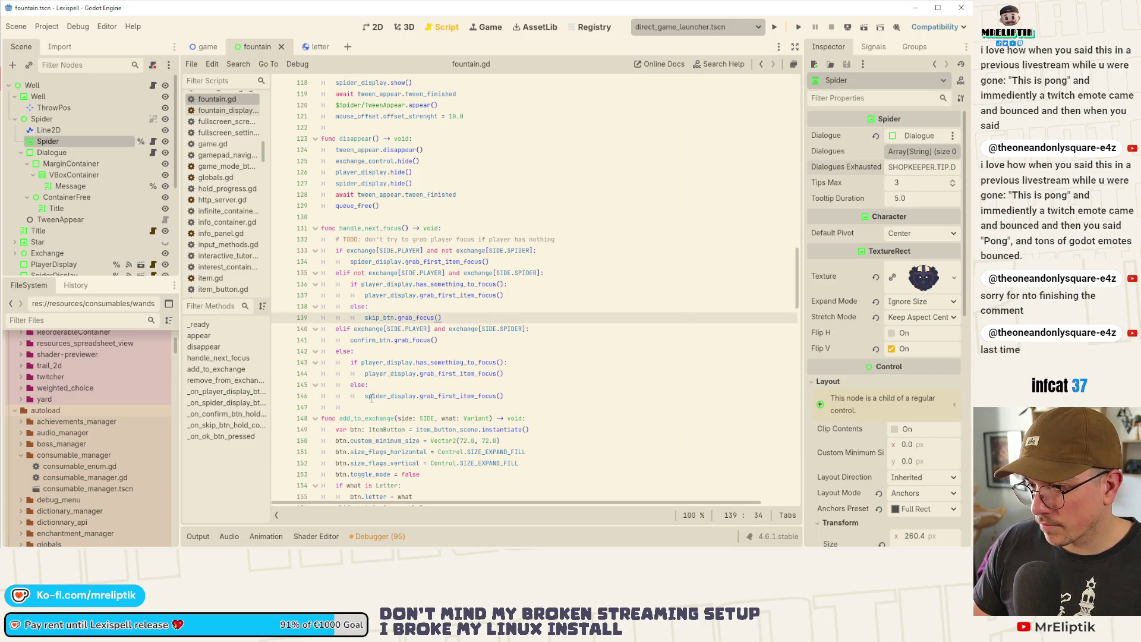
pyautogui.click(367, 395)
pyautogui.press('End')
pyautogui.hotkey('ctrl', 'shift', 'Left')
pyautogui.hotkey('ctrl', 'shift', 'Left')
pyautogui.hotkey('ctrl', 'shift', 'Left')
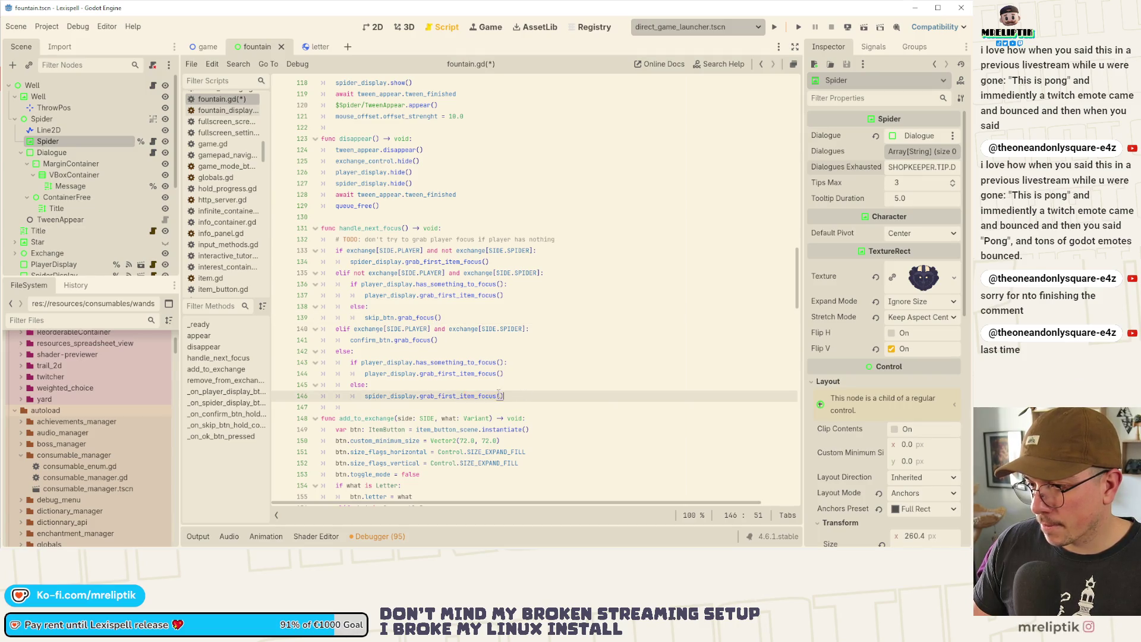
pyautogui.hotkey('ctrl', 'v')
pyautogui.click(373, 238)
pyautogui.hotkey('ctrl', 'shift', 'k')
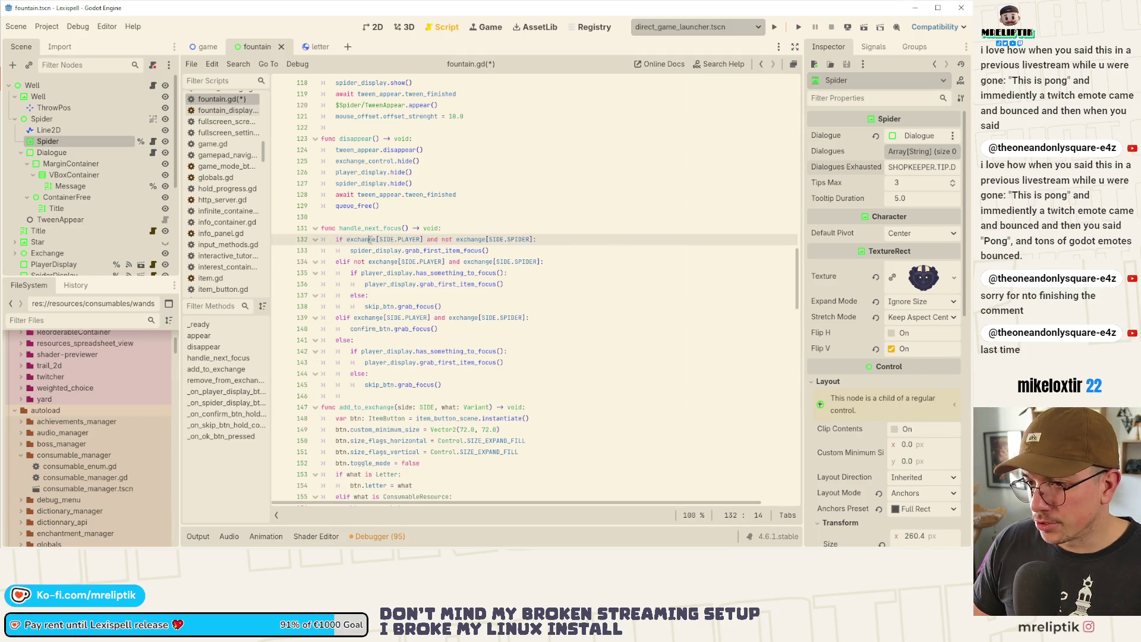
pyautogui.hotkey('ctrl', 's')
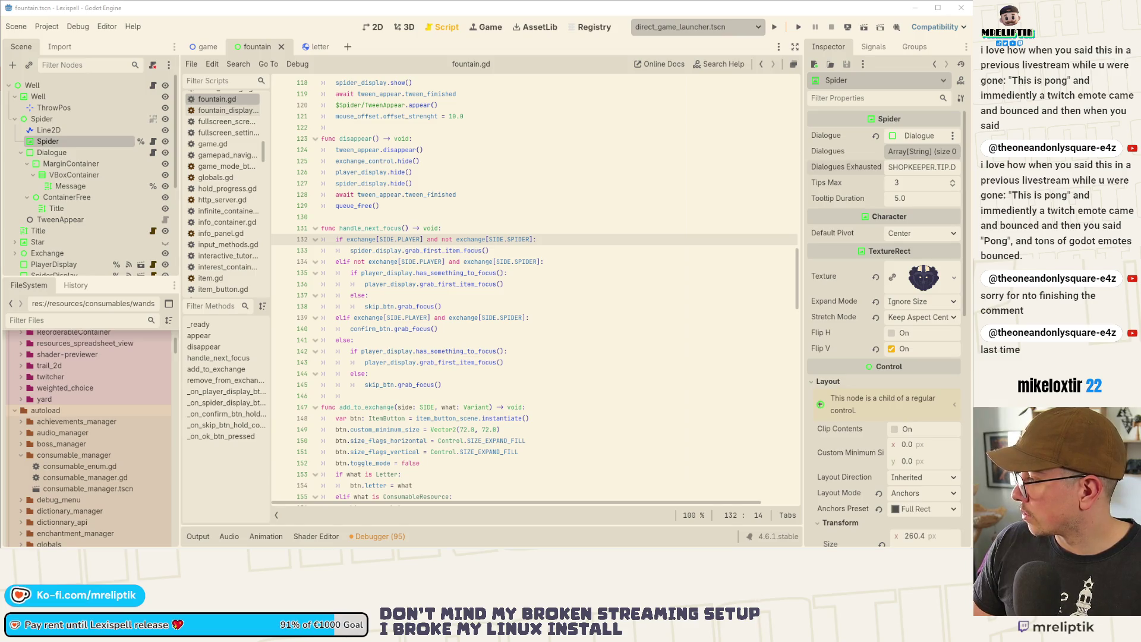
# - Switch between the Godot editor and the localization file windows
pyautogui.click(607, 54)
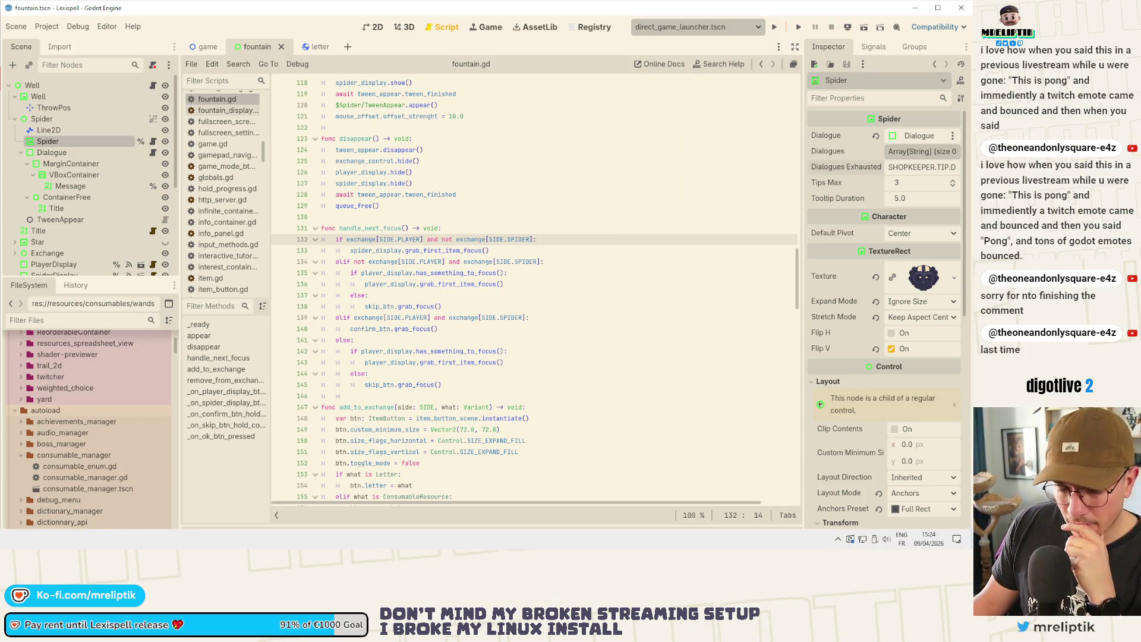
pyautogui.hotkey('alt', 'Tab')
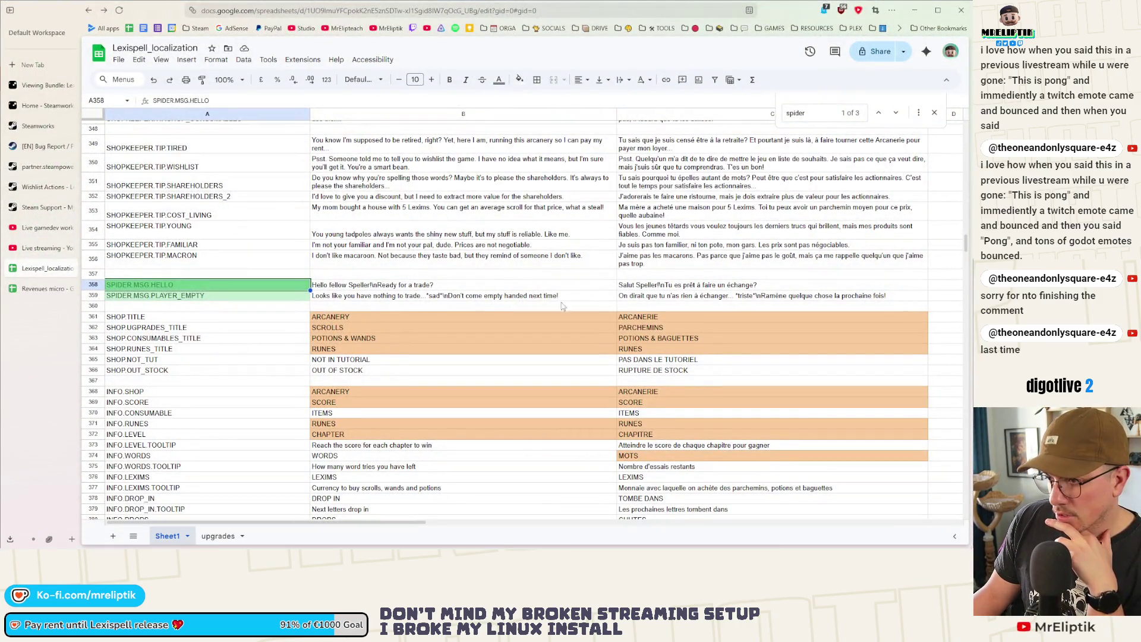
pyautogui.hotkey('alt', 'Tab')
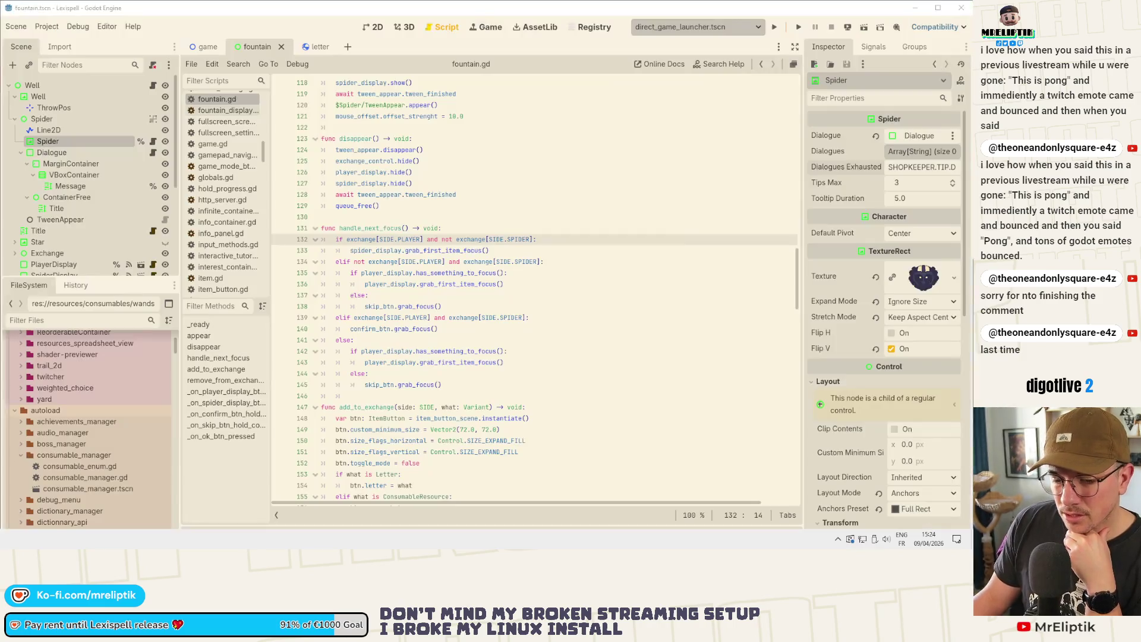
pyautogui.hotkey('alt', 'Tab')
# - Select the favicons folder in Downloads, then minimize the File Explorer window
pyautogui.rightClick(624, 209)
pyautogui.click(642, 255)
pyautogui.click(733, 130)
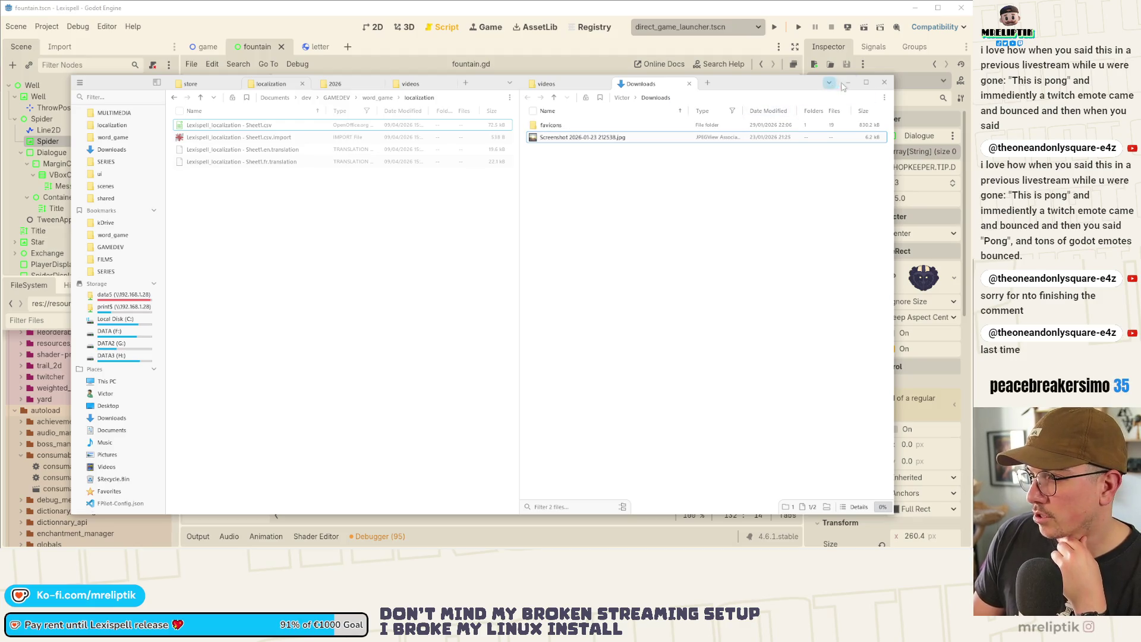
pyautogui.click(849, 83)
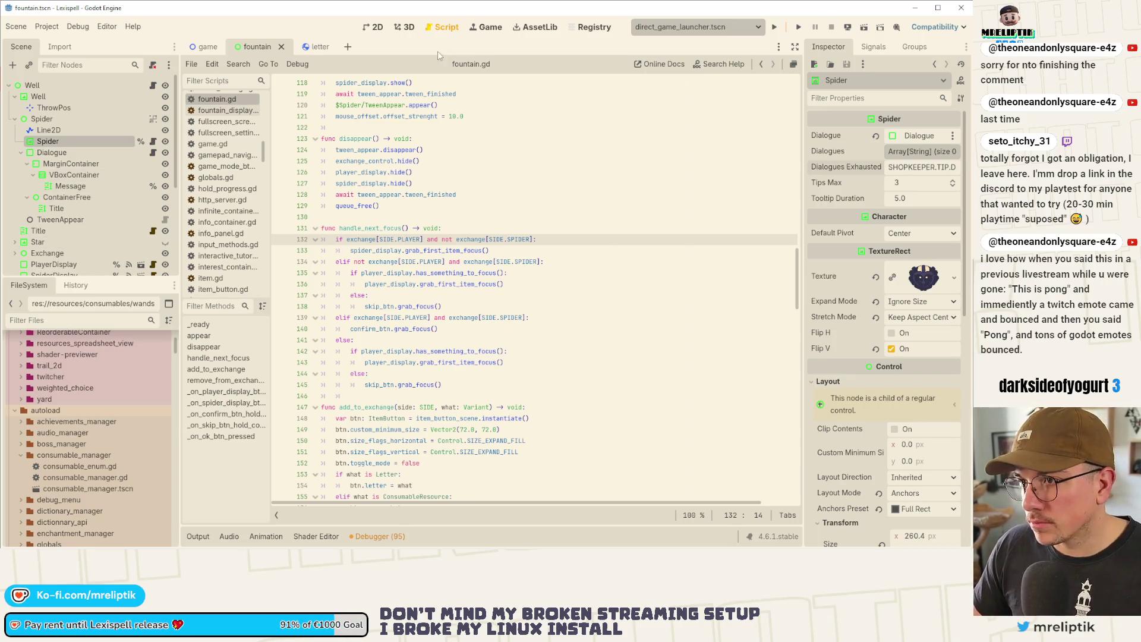
# - Run the game, then delete both toggle_idle_sleep lines from spider.gd's bump function
pyautogui.click(372, 27)
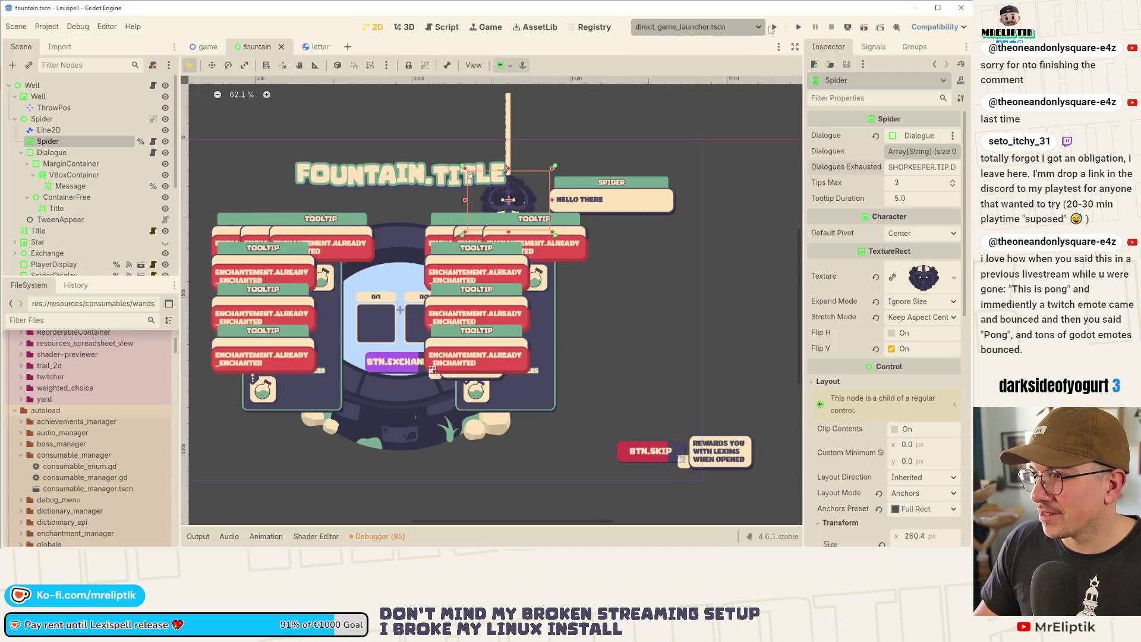
pyautogui.click(769, 28)
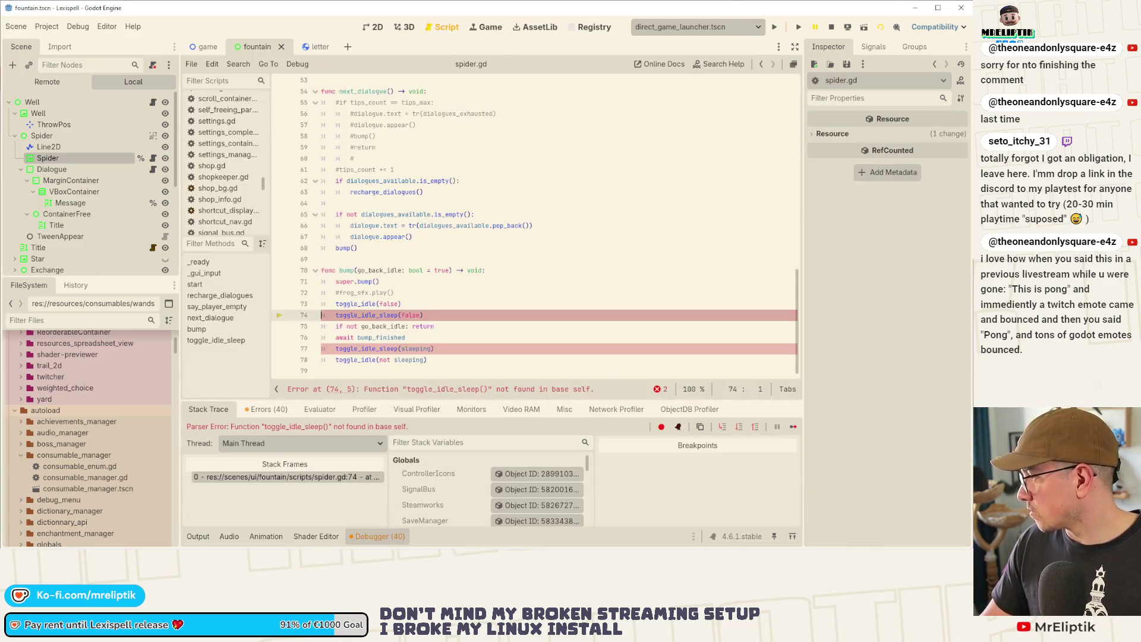
pyautogui.press('End')
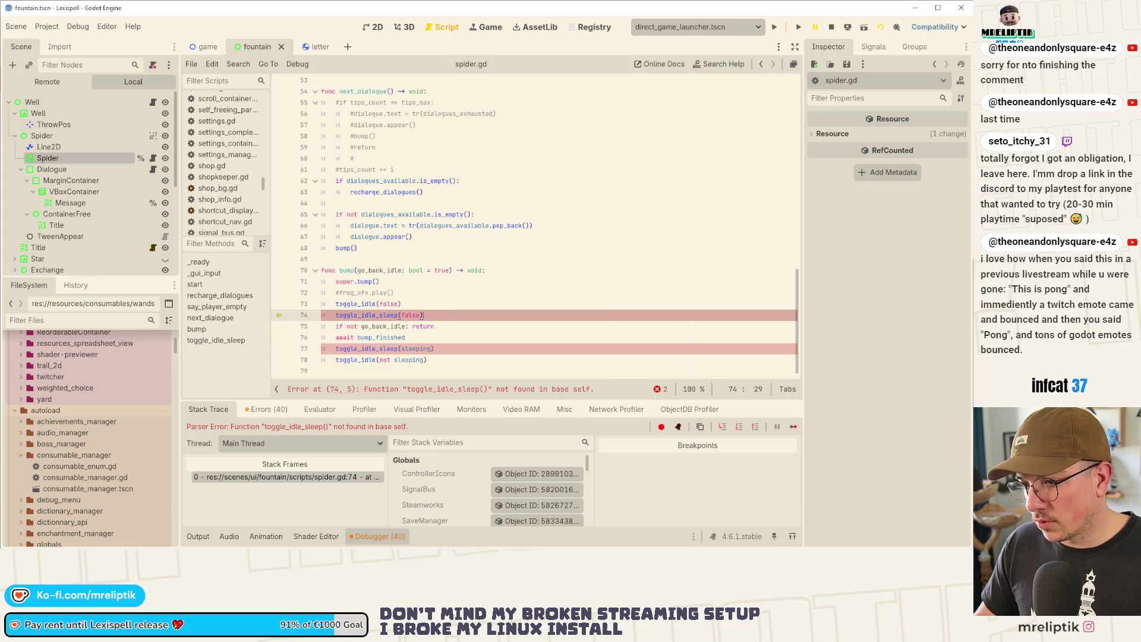
pyautogui.hotkey('ctrl', 'shift', 'k')
pyautogui.click(413, 338)
pyautogui.hotkey('ctrl', 'shift', 'k')
# - Remove the sleeping argument so bump() ends with toggle_idle(true), and save spider.gd
pyautogui.scroll(1, 414, 337)
pyautogui.doubleClick(424, 340)
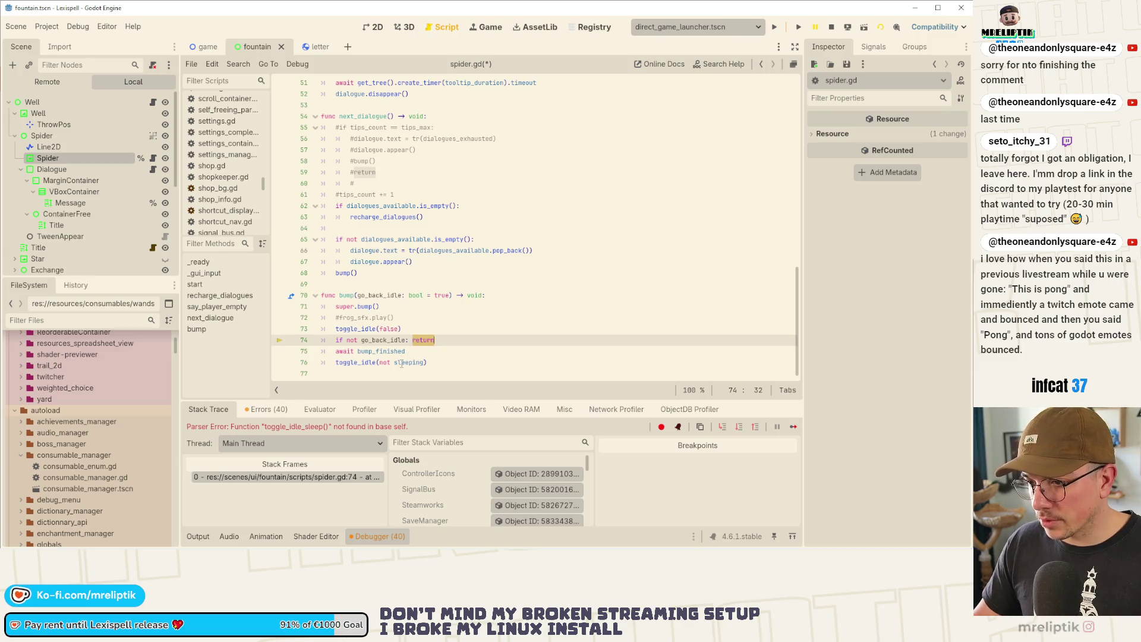
pyautogui.doubleClick(416, 362)
pyautogui.press('BackSpace')
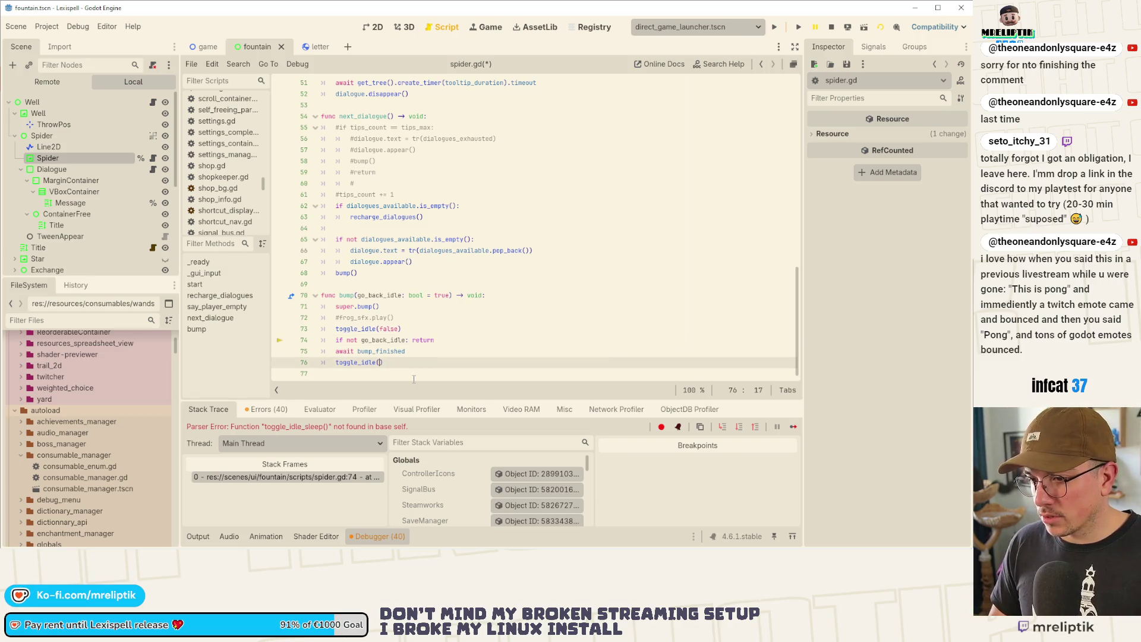
pyautogui.hotkey('ctrl', 's')
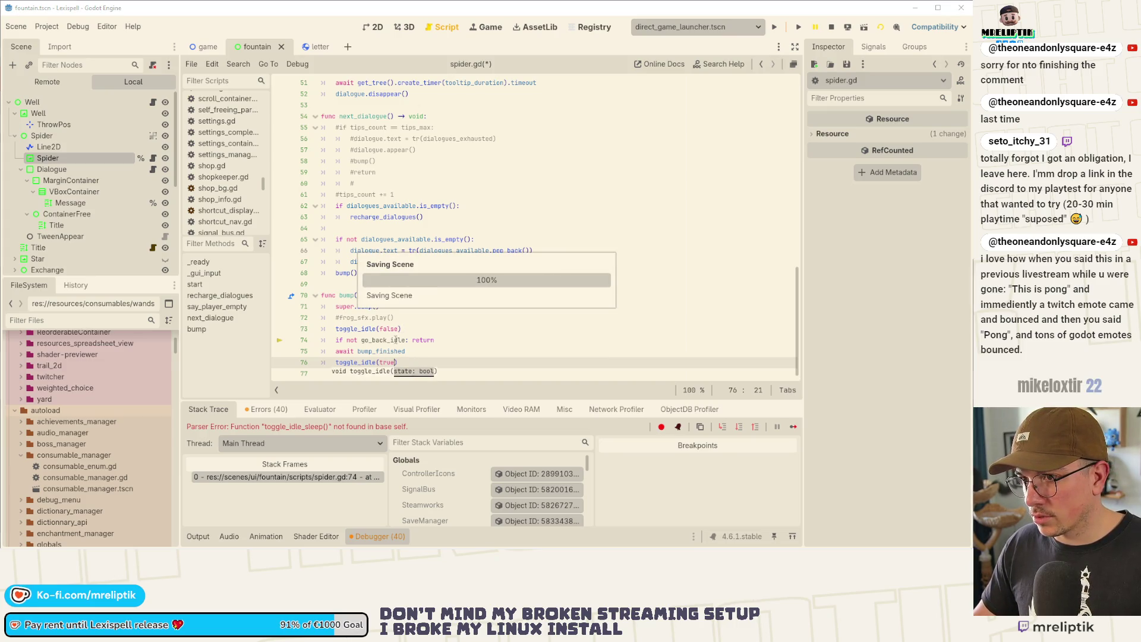
# - Dismiss the save error, stop the debug session, collapse the bottom panel, and run the game again
pyautogui.click(326, 395)
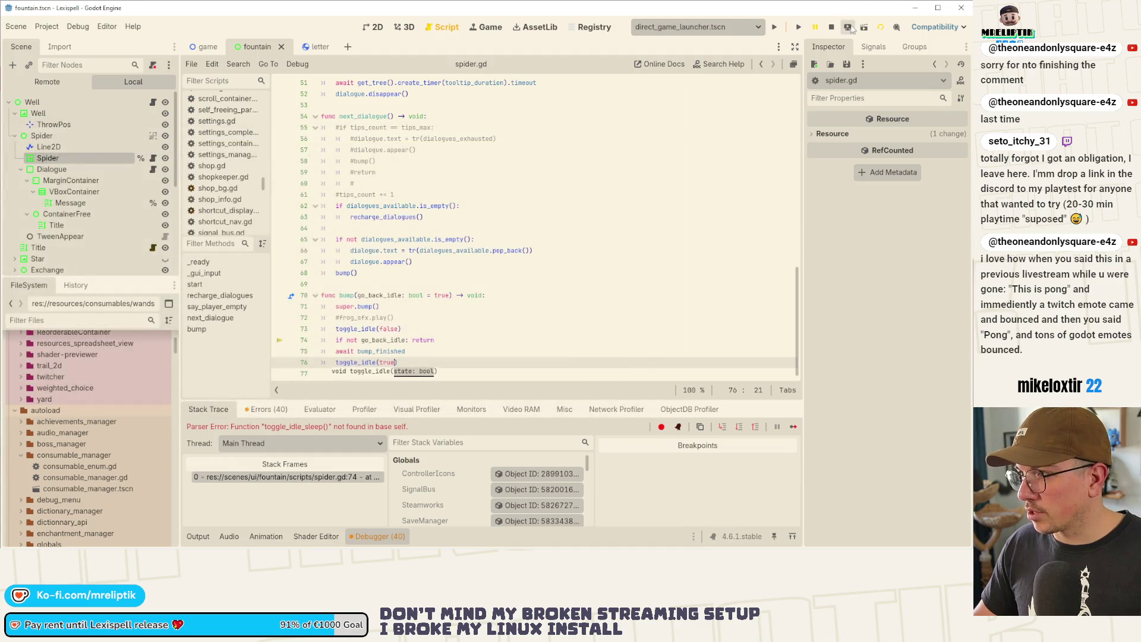
pyautogui.click(832, 27)
pyautogui.click(594, 149)
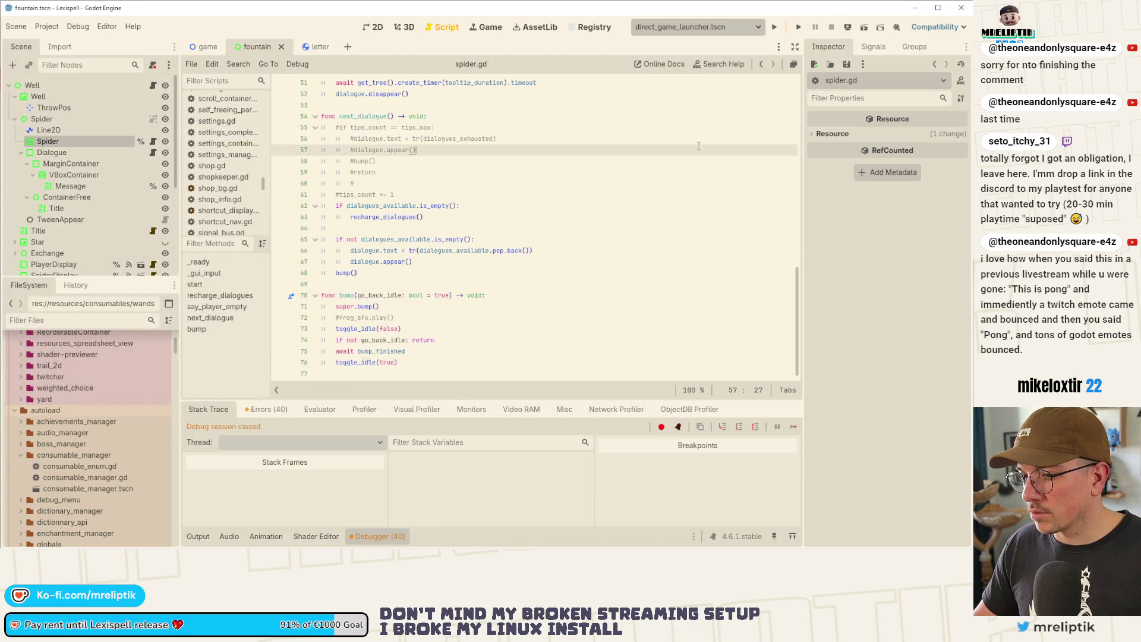
pyautogui.click(196, 537)
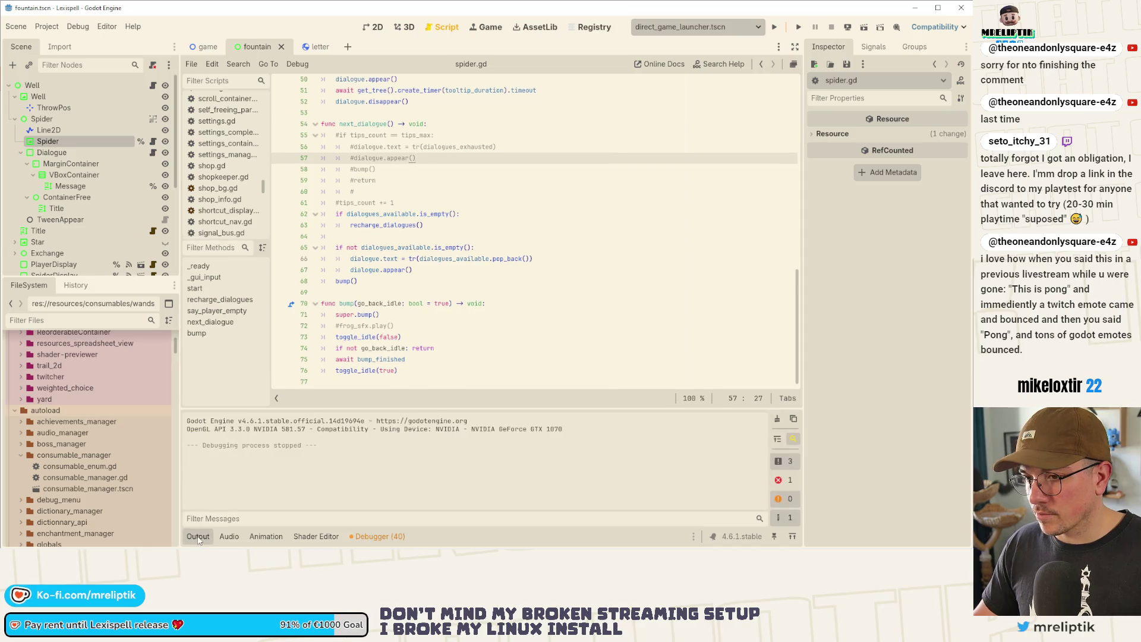
pyautogui.click(198, 537)
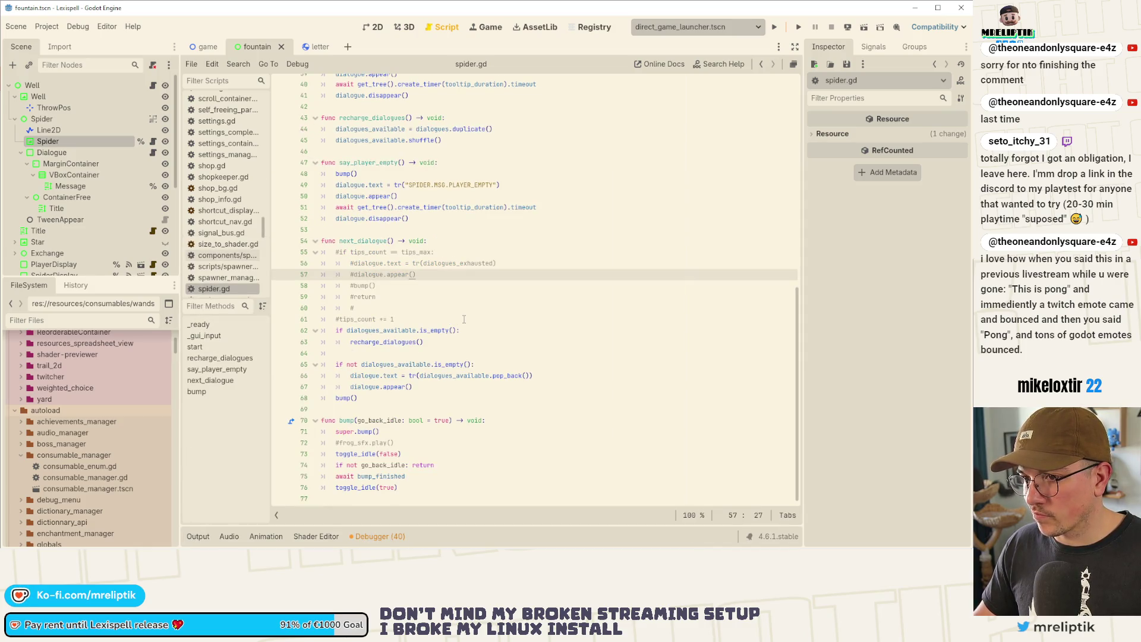
pyautogui.scroll(6, 479, 312)
pyautogui.click(774, 27)
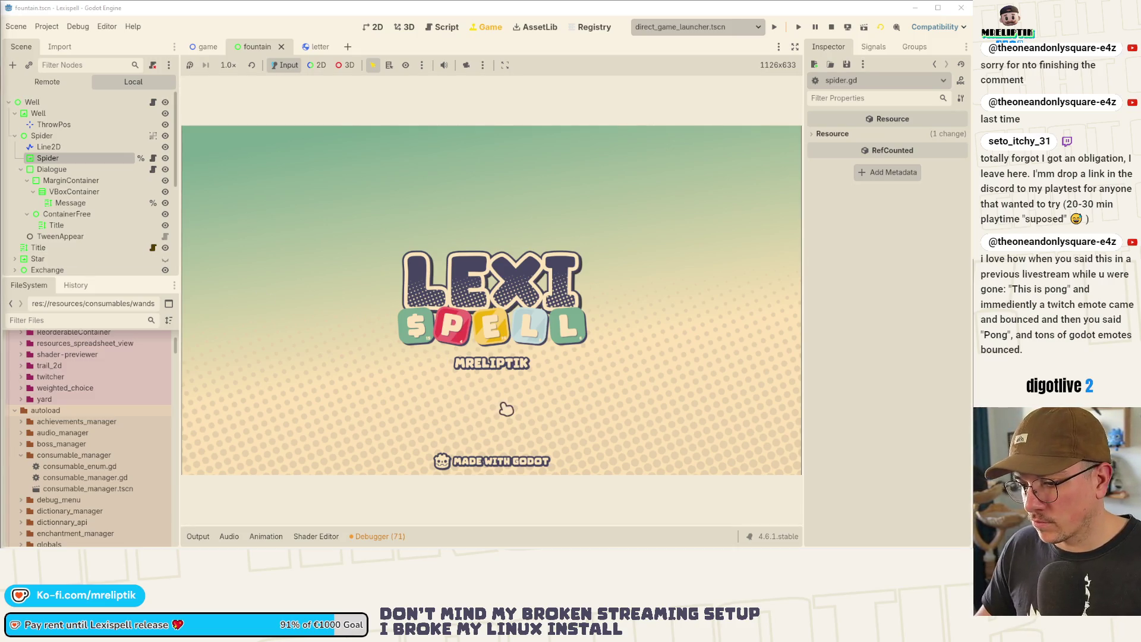
# - Start Chapter 1 from the game's Chapters screen
pyautogui.moveTo(458, 543)
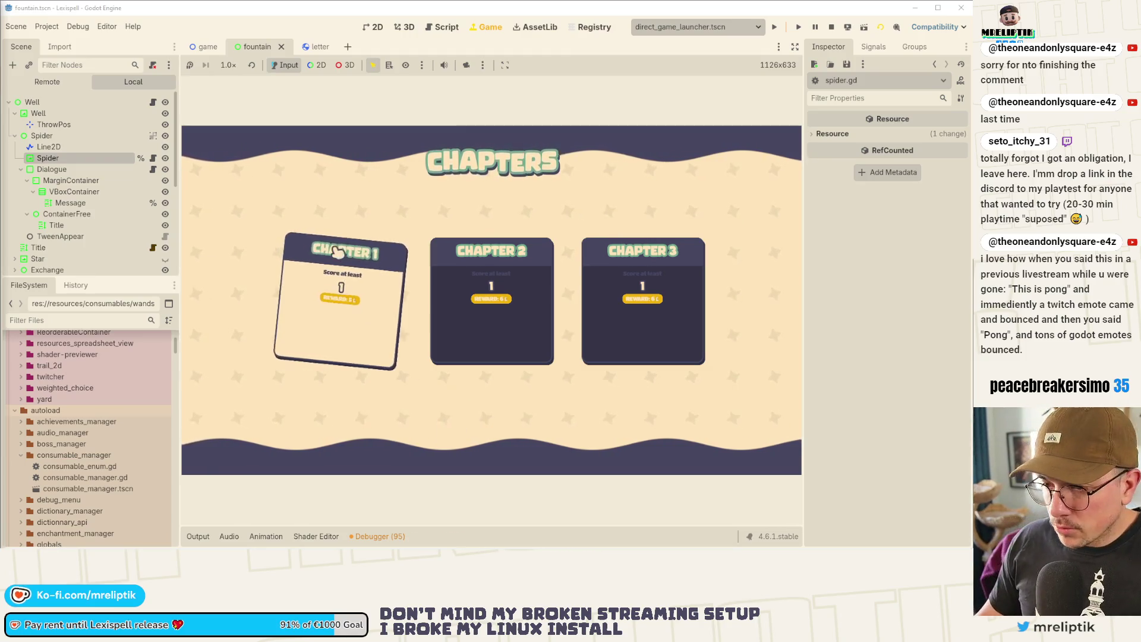
pyautogui.press('Return')
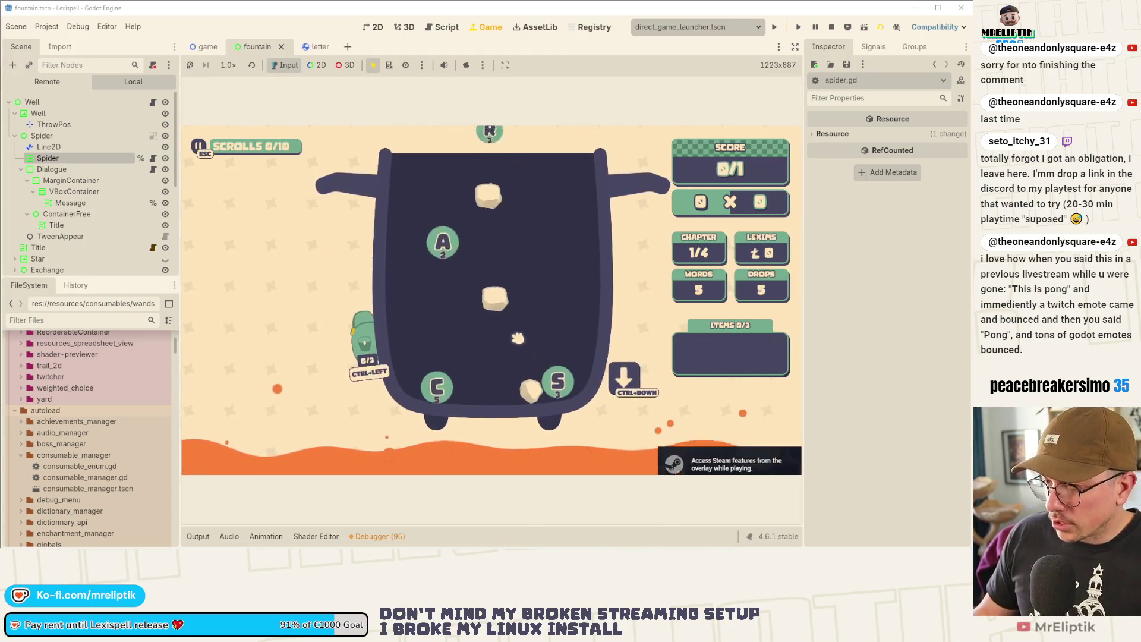
# - Drop a new tile batch and submit BURN, clearing Chapter 1 with score 76
pyautogui.click(630, 397)
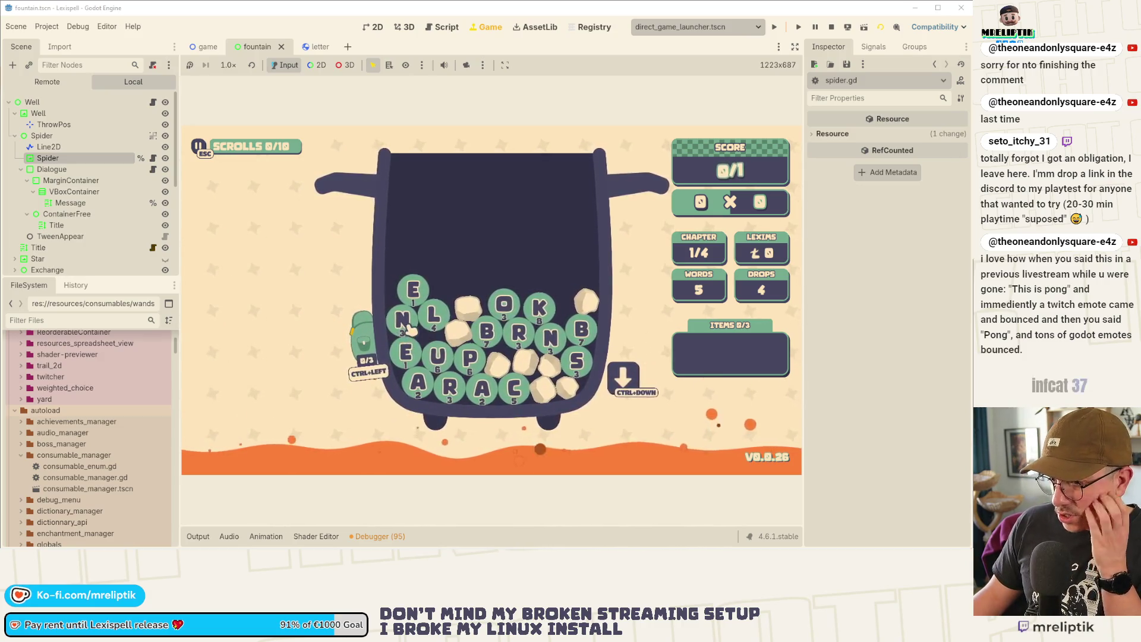
pyautogui.click(486, 331)
pyautogui.click(438, 355)
pyautogui.click(519, 330)
pyautogui.click(551, 338)
pyautogui.press('Return')
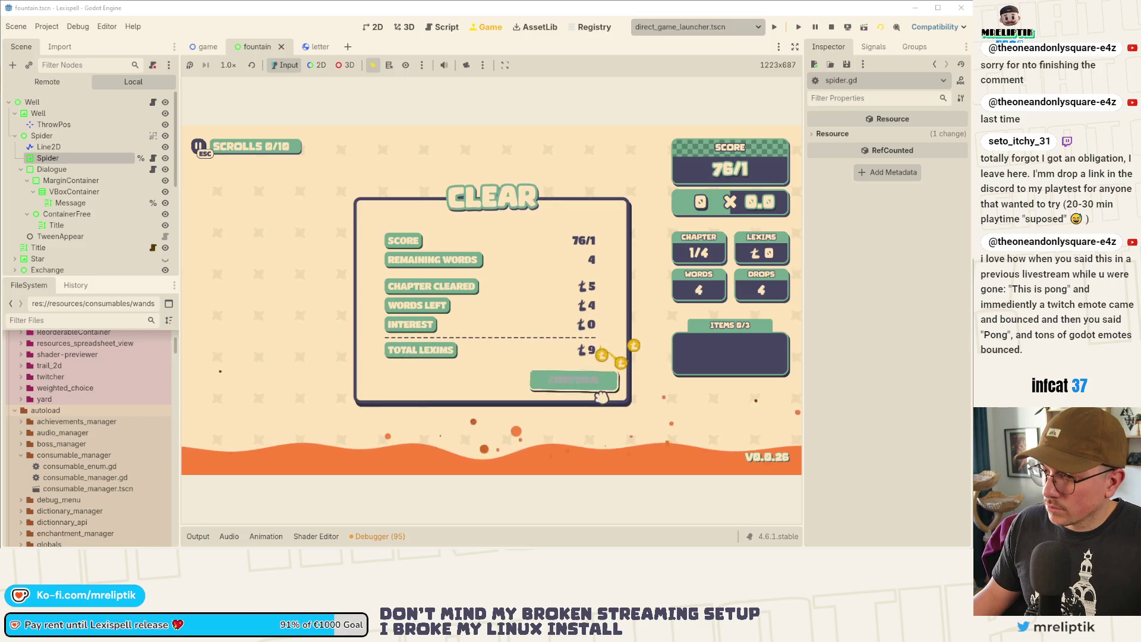
# - Continue past the CLEAR results and skip the Well exchange to reach the Arcanery shop
pyautogui.click(589, 384)
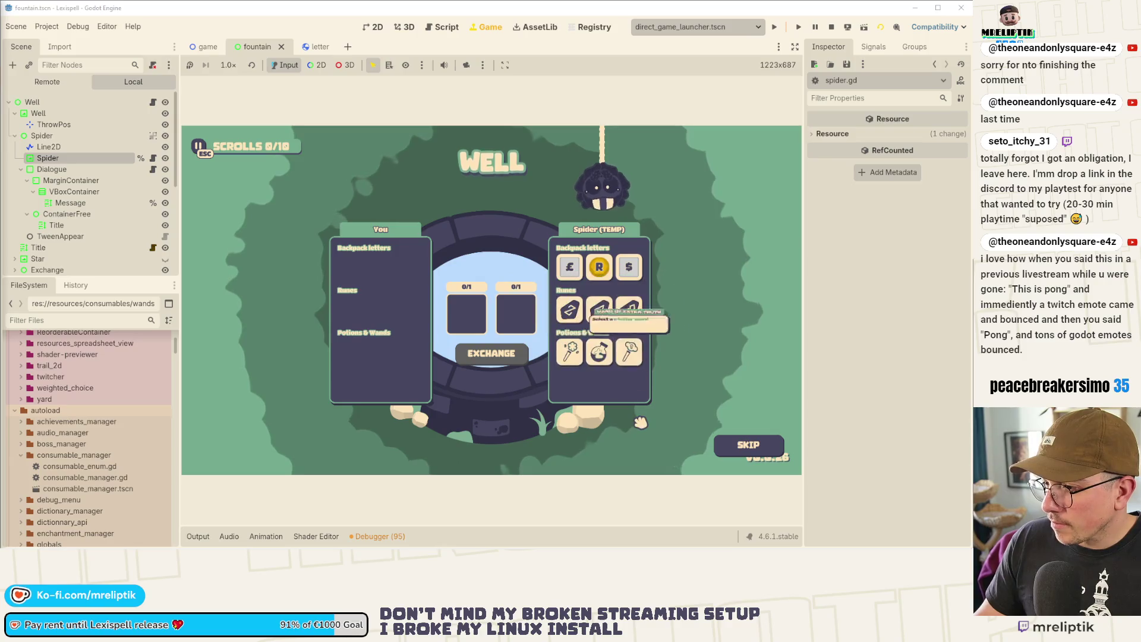
pyautogui.click(747, 446)
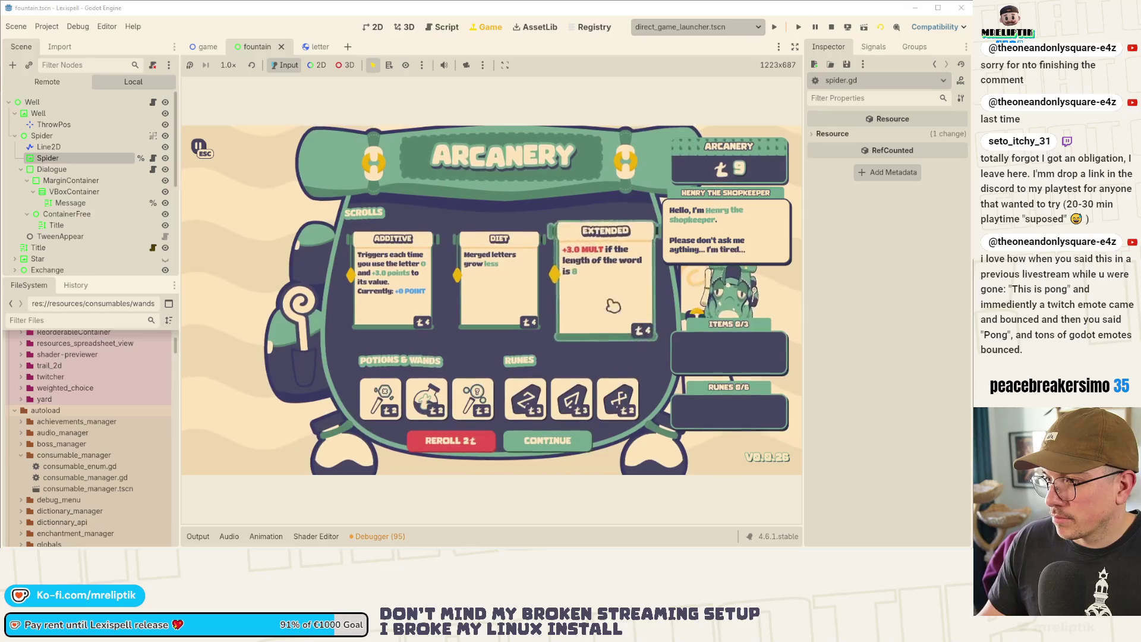
# - Stop the running game with F8, then flip from the letter scene back to fountain
pyautogui.press('F8')
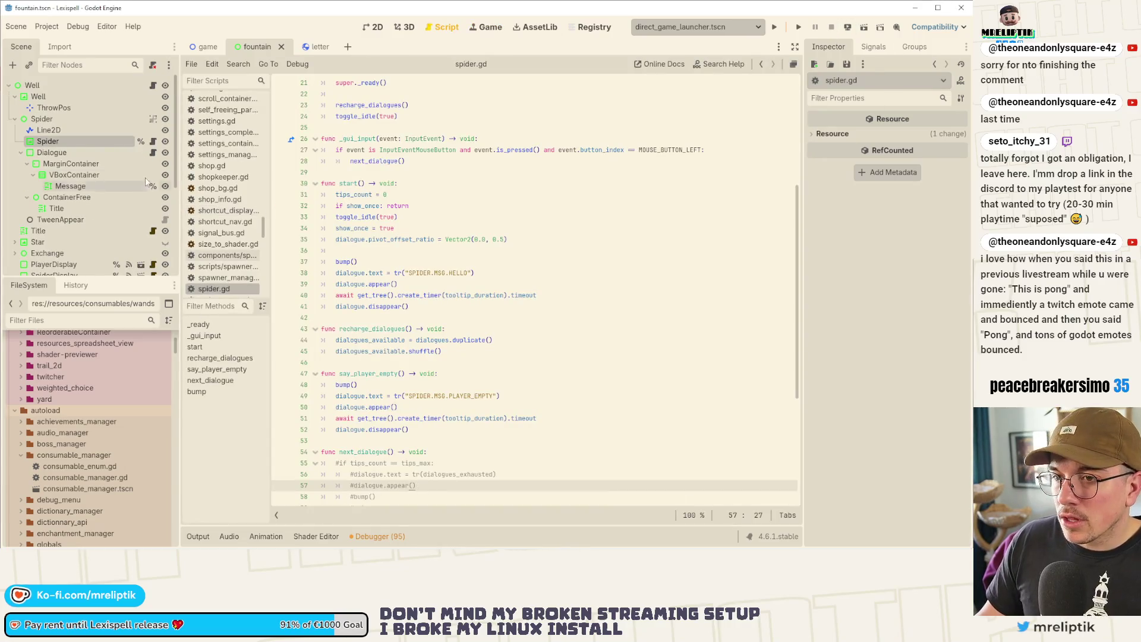
pyautogui.click(312, 46)
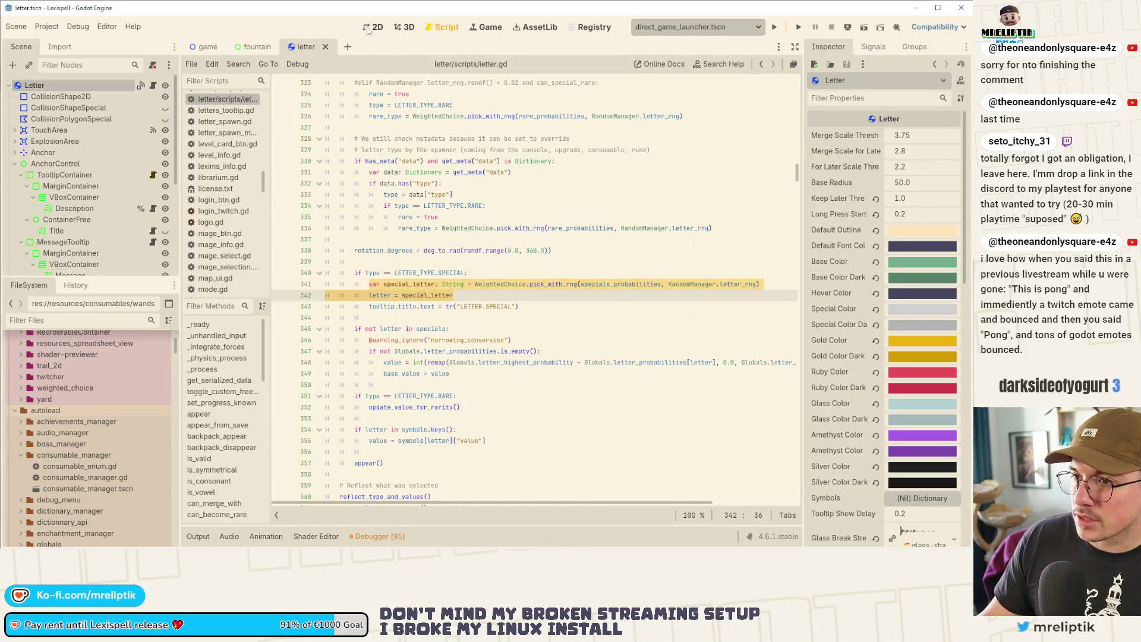
pyautogui.click(367, 28)
pyautogui.click(251, 48)
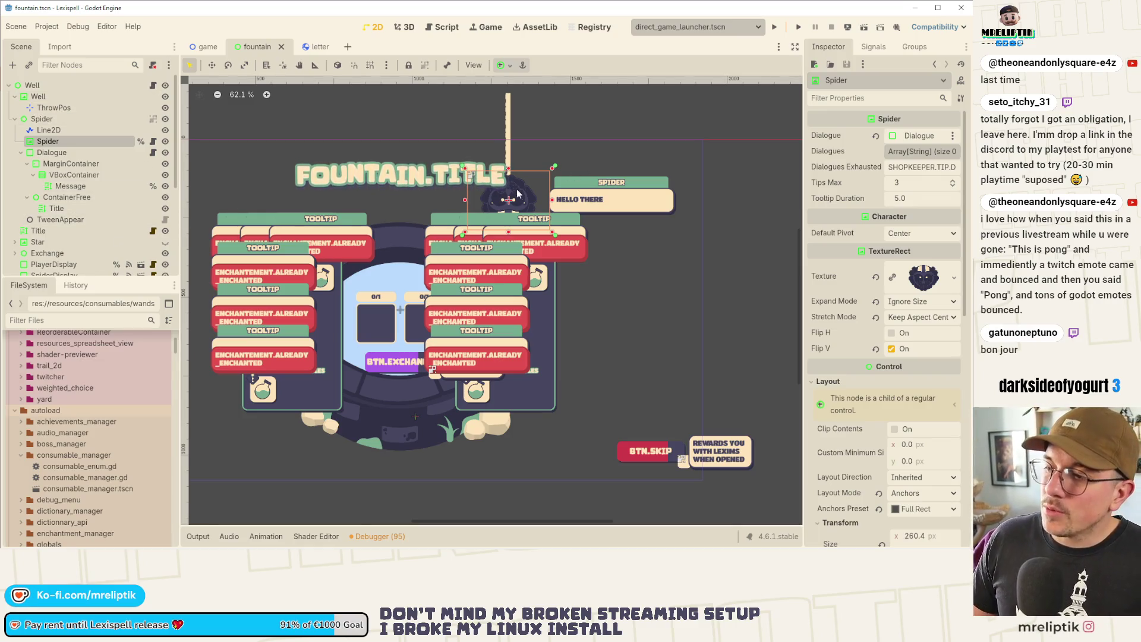
# - Open fountain.gd from the Well node and read through its _ready function
pyautogui.click(153, 86)
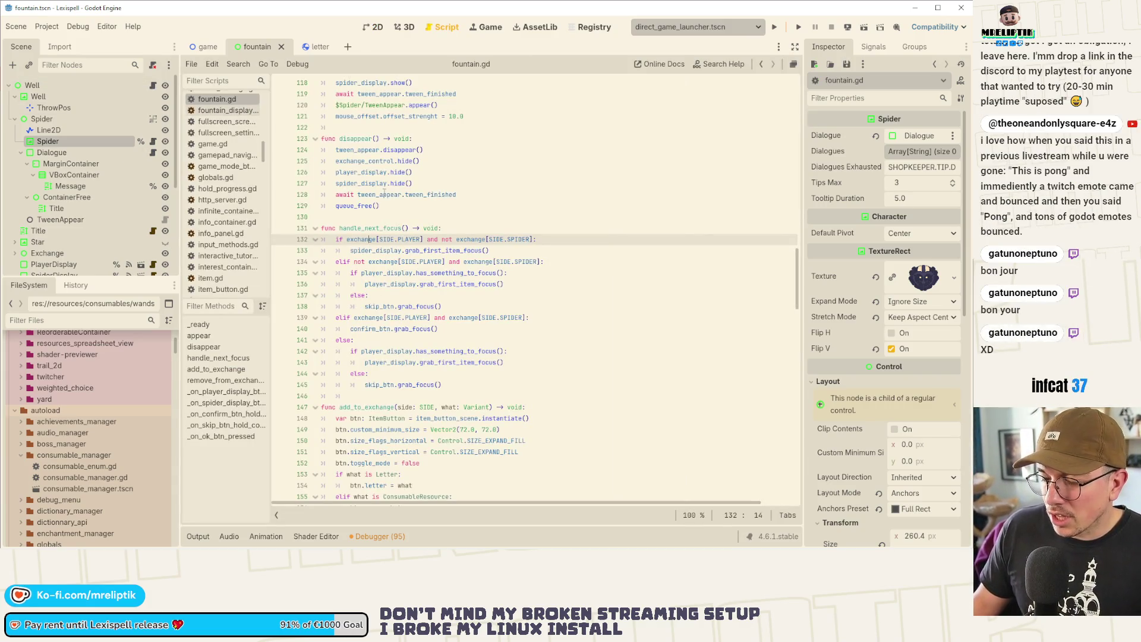
pyautogui.scroll(-1, 457, 303)
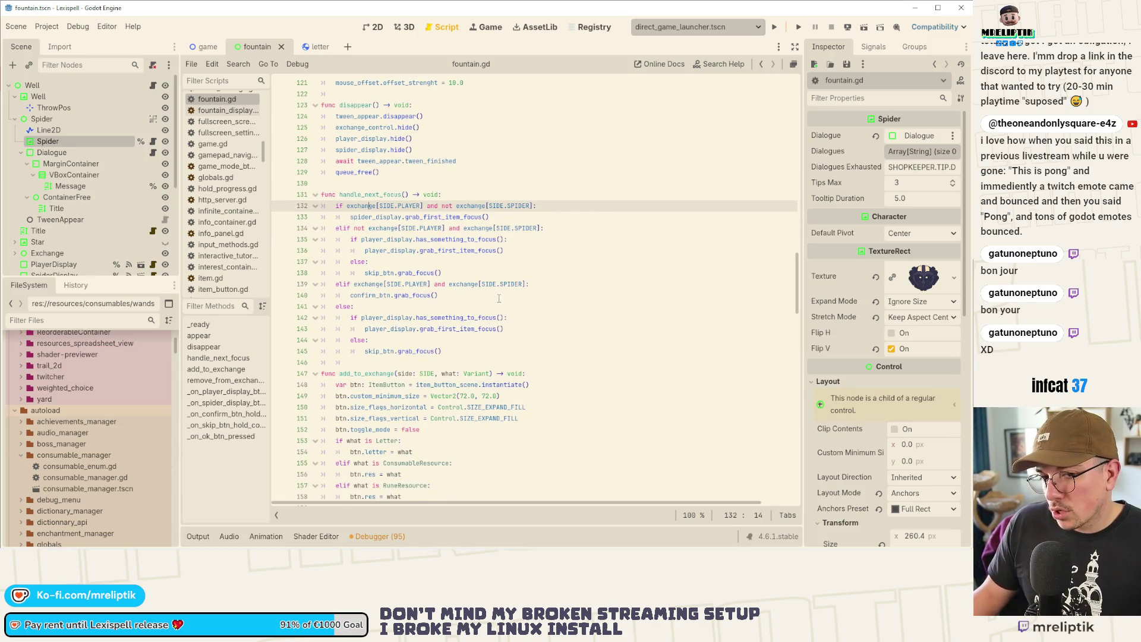
pyautogui.scroll(15, 495, 304)
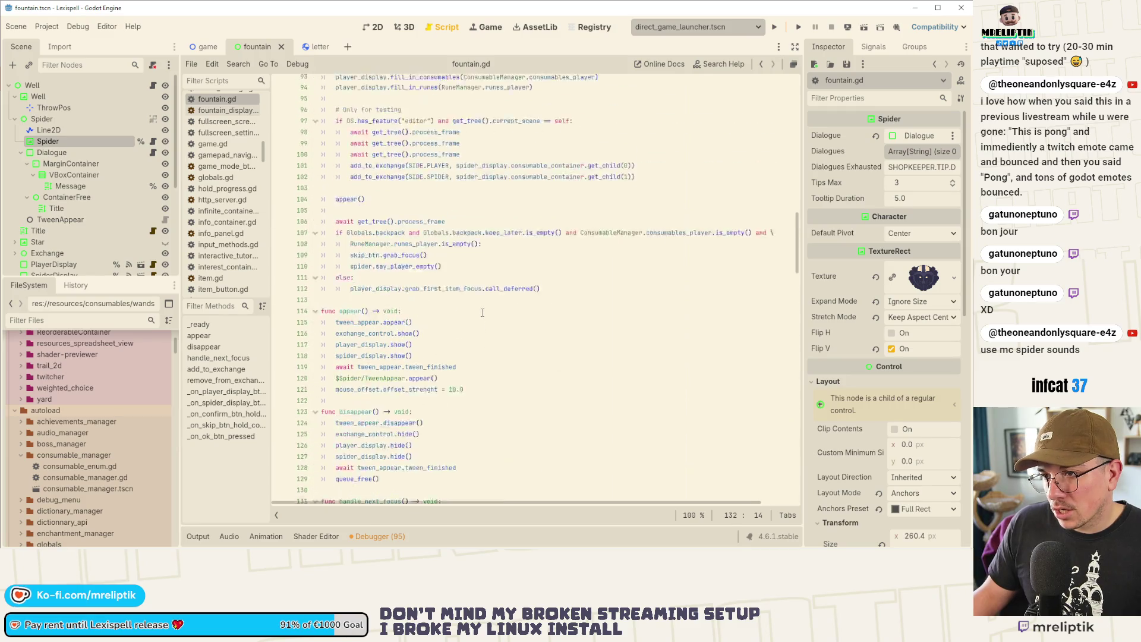
pyautogui.scroll(10, 468, 315)
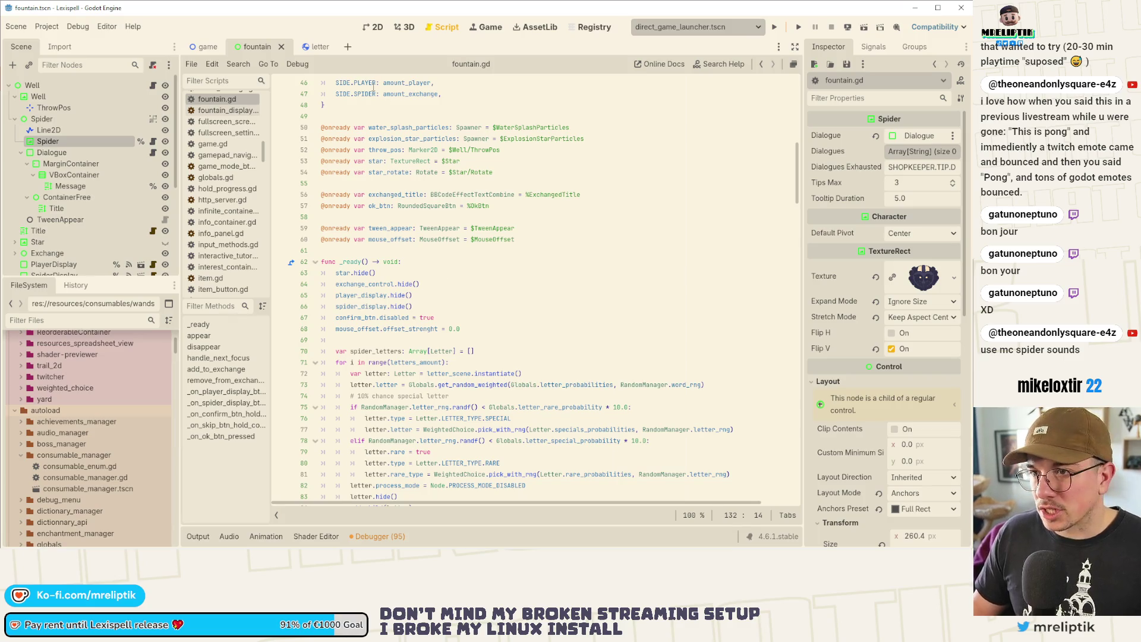
# - In VS Code Source Control, discard the stray fountain.tscn temp file to the Recycle Bin
pyautogui.moveTo(594, 545)
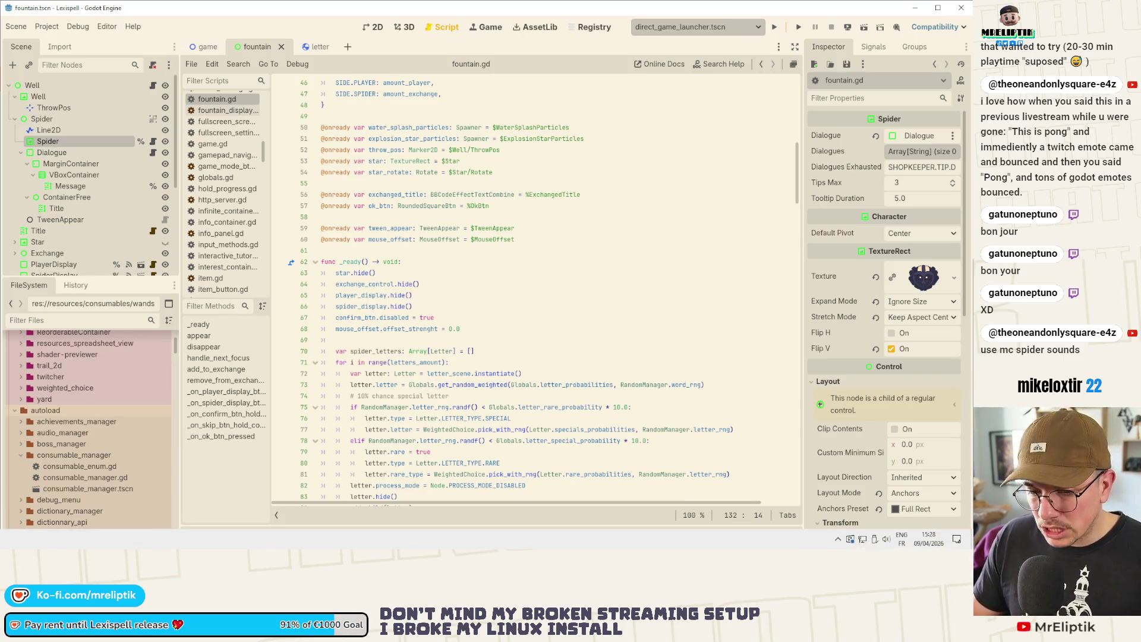
pyautogui.hotkey('alt', 'Tab')
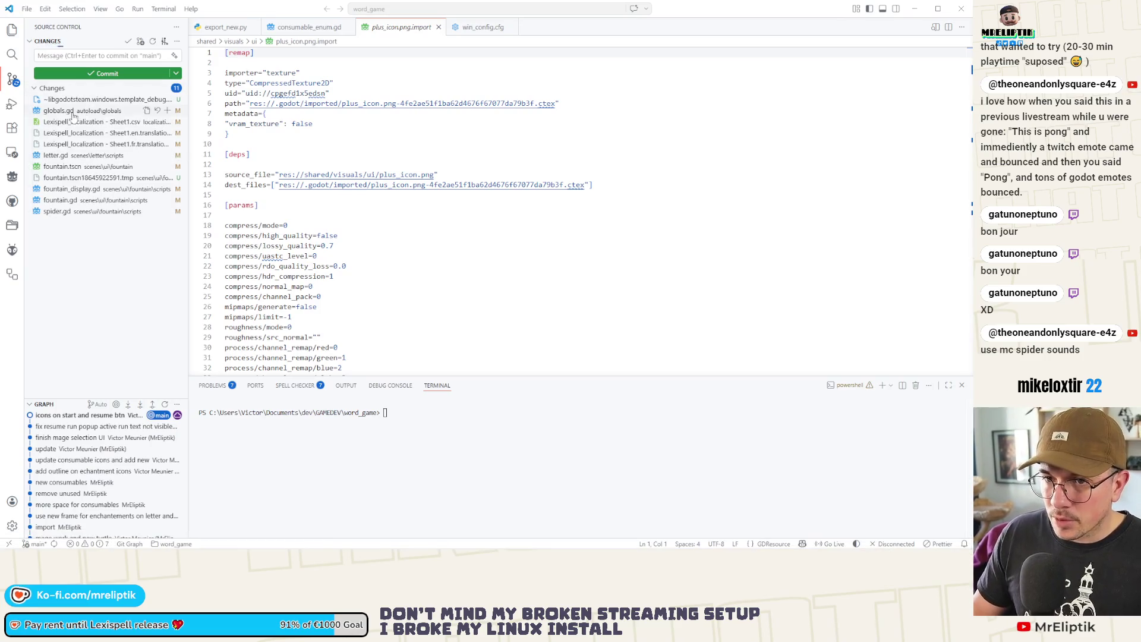
pyautogui.click(71, 113)
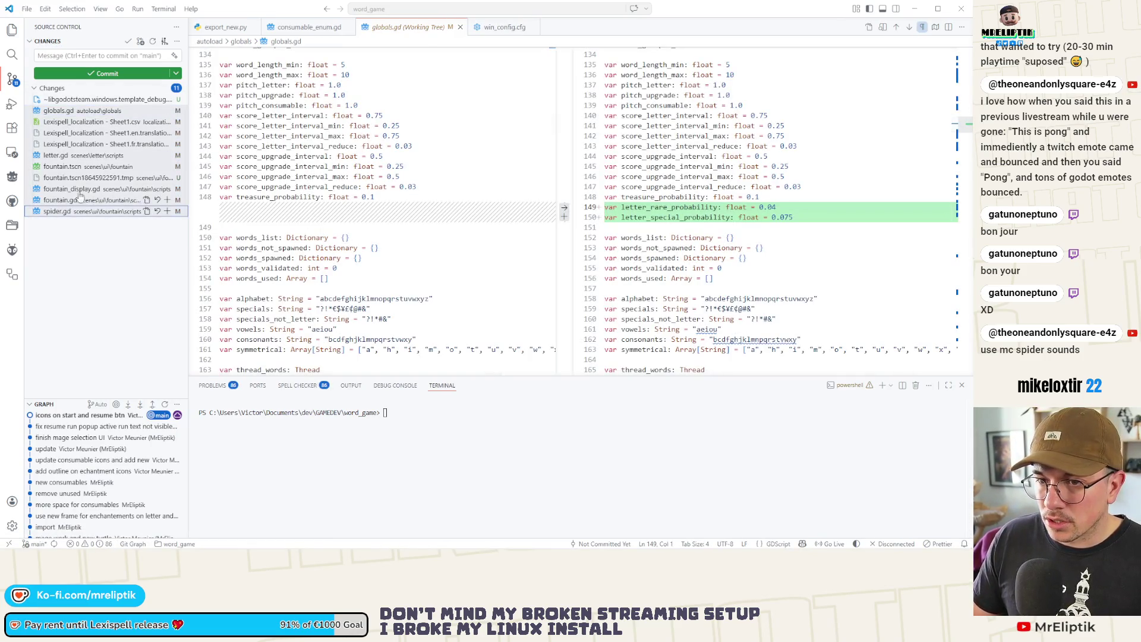
pyautogui.click(127, 179)
pyautogui.click(159, 177)
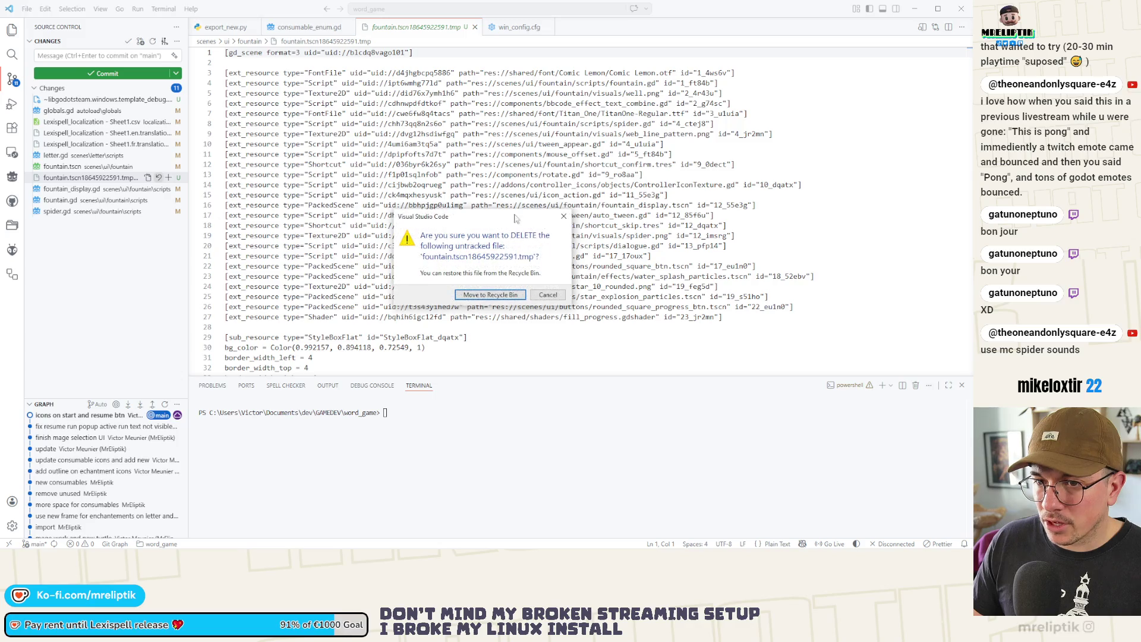
pyautogui.click(482, 297)
pyautogui.click(71, 201)
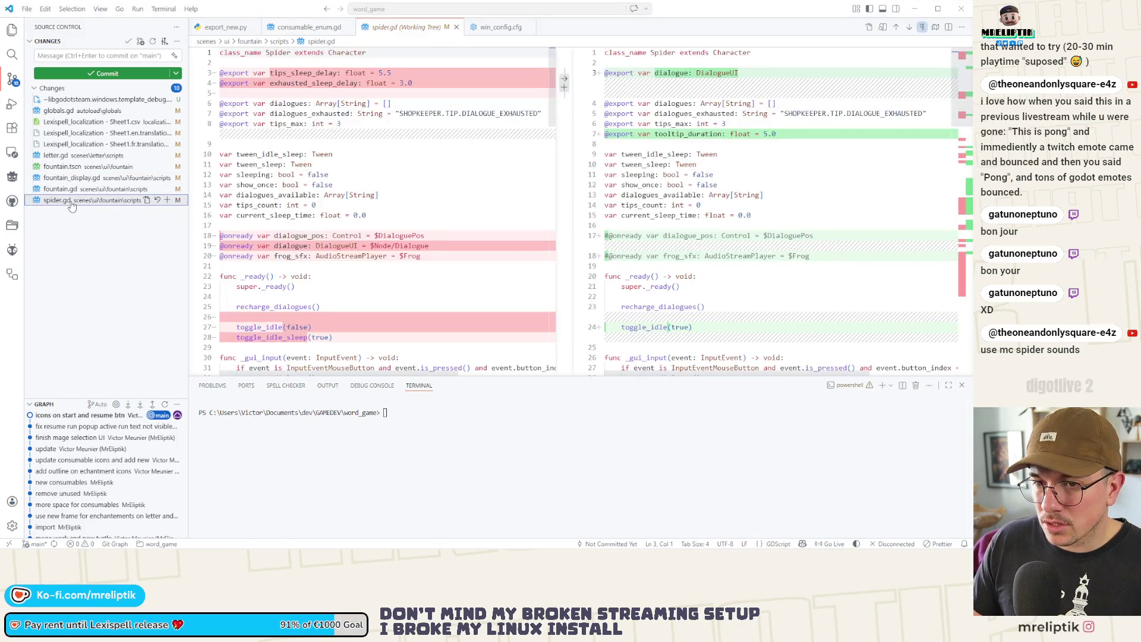
# - Stage globals.gd through spider.gd and commit them with the message 'spider animate'
pyautogui.keyDown('shift'); pyautogui.click(66, 111); pyautogui.keyUp('shift')
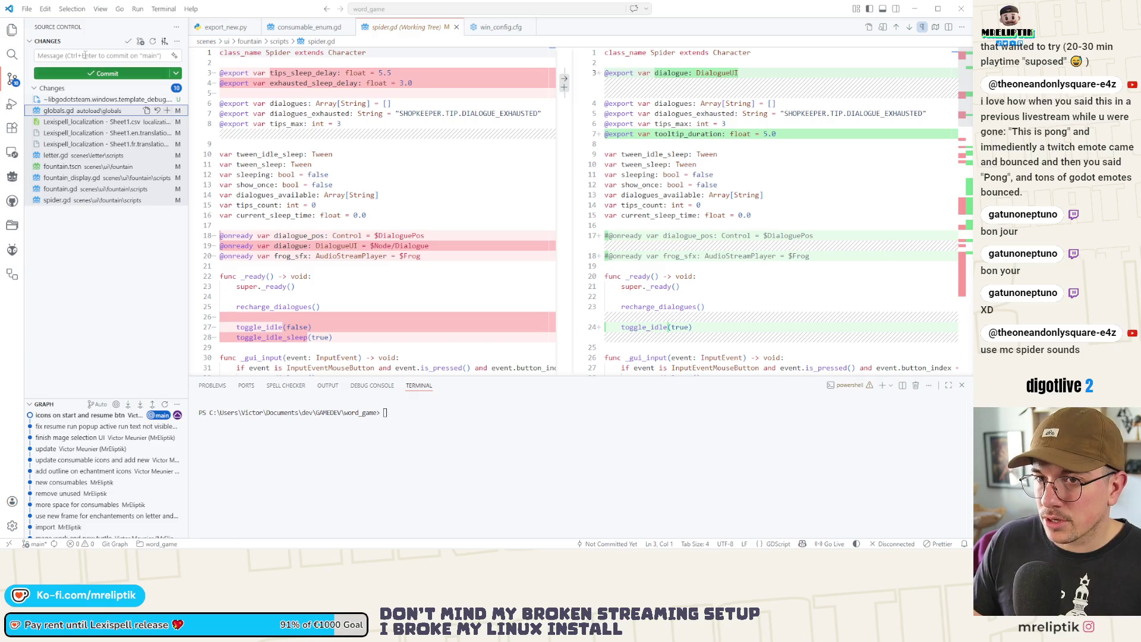
pyautogui.click(167, 110)
pyautogui.click(77, 55)
pyautogui.write('spider r')
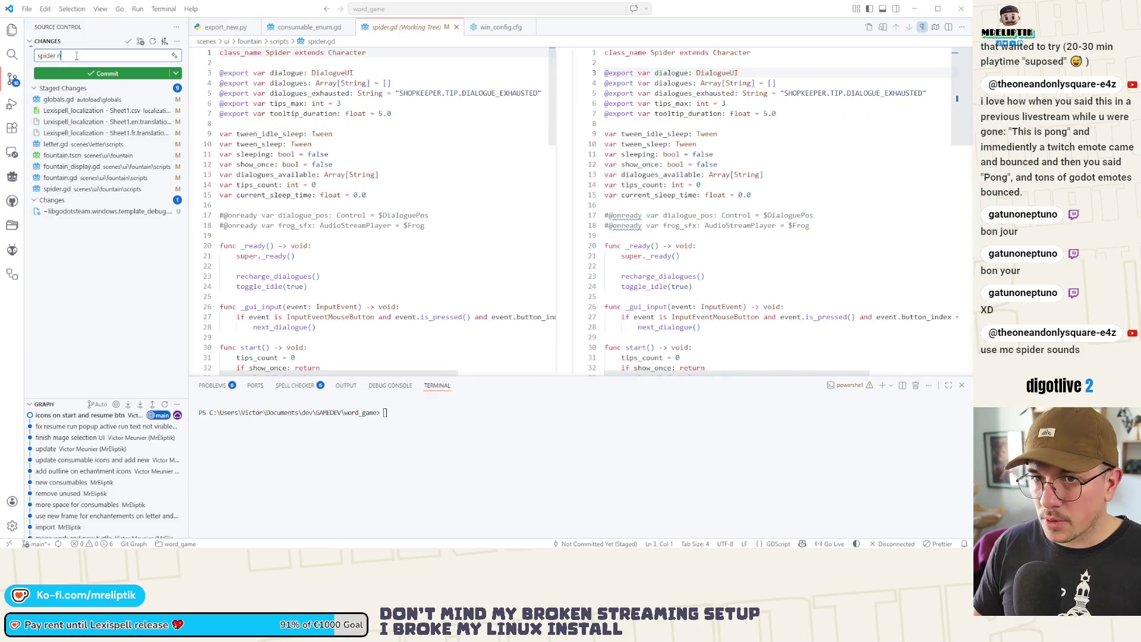
pyautogui.write('imate')
pyautogui.press('Return')
pyautogui.write('handle player not having an')
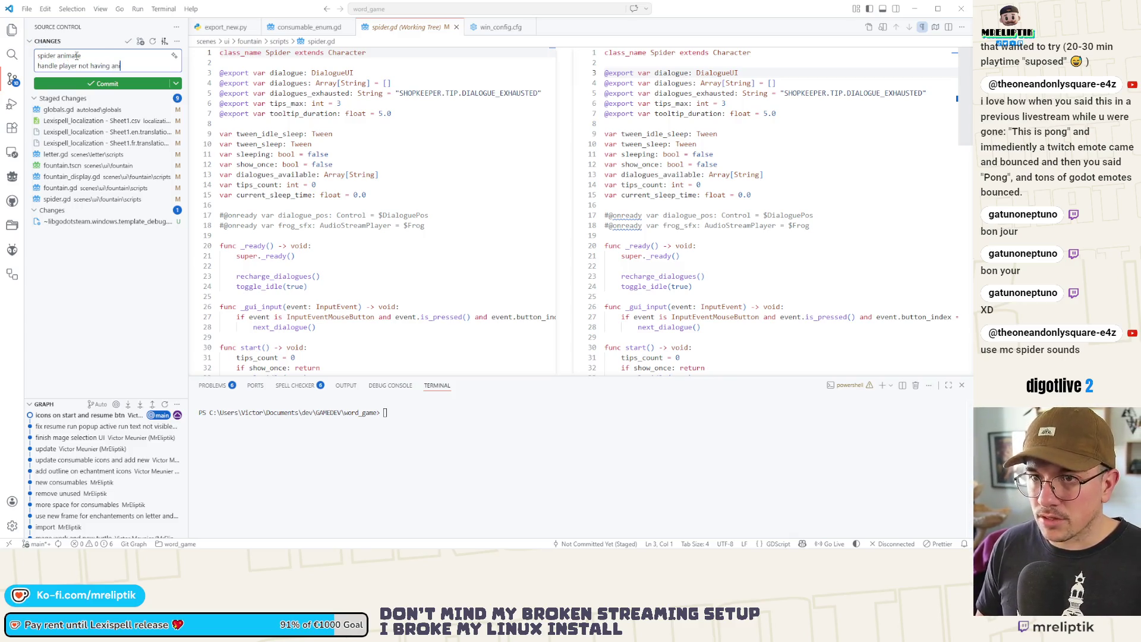
pyautogui.write('thing')
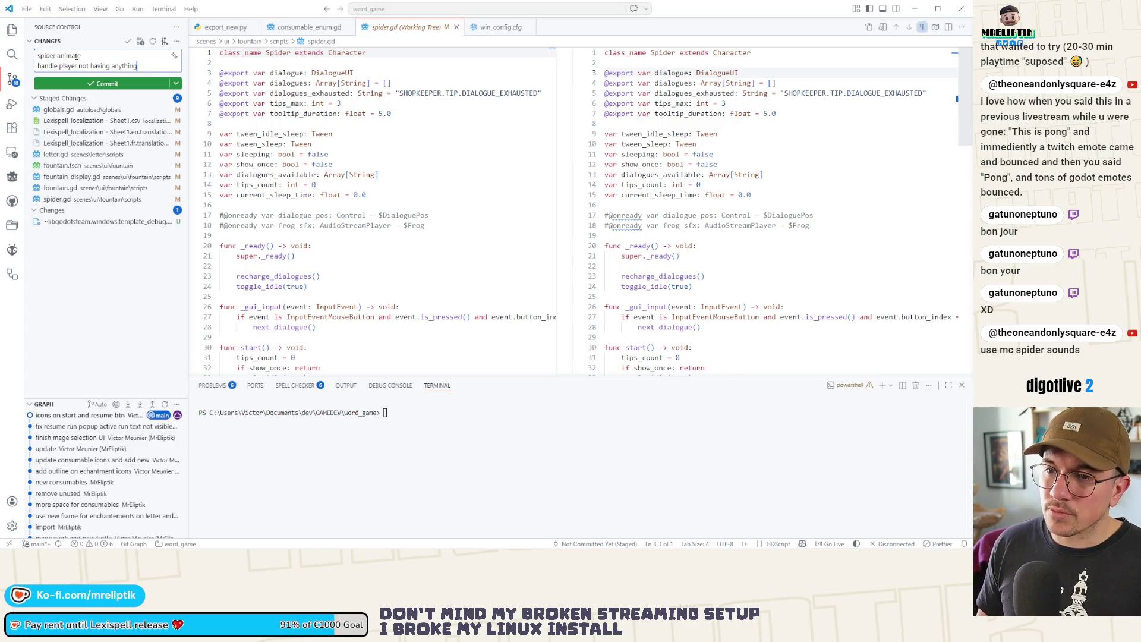
pyautogui.click(107, 83)
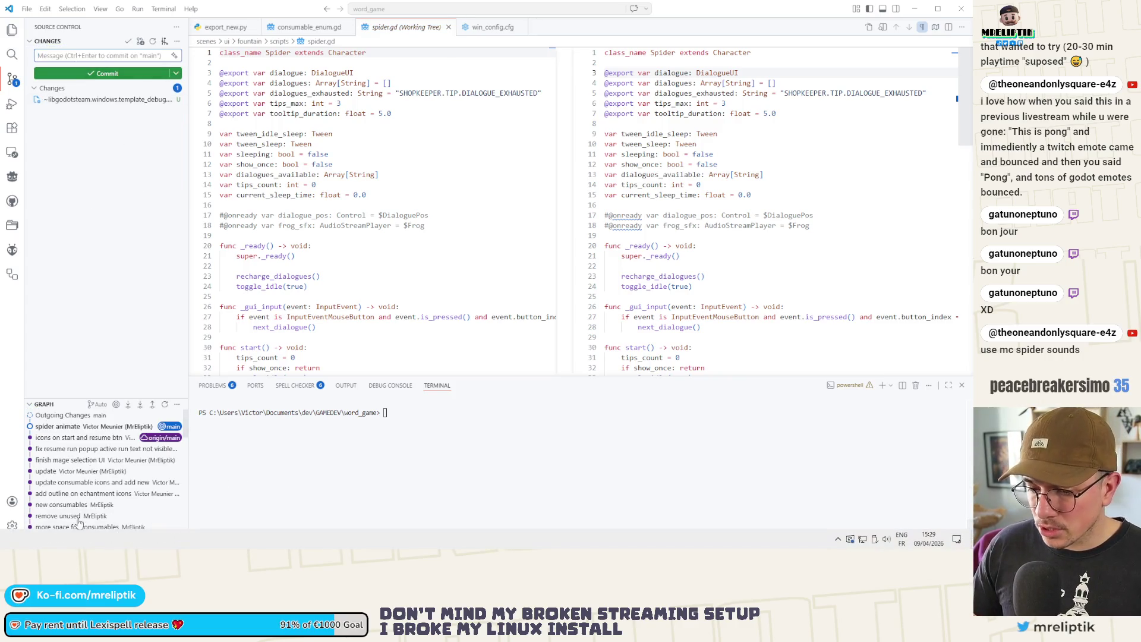
pyautogui.click(82, 362)
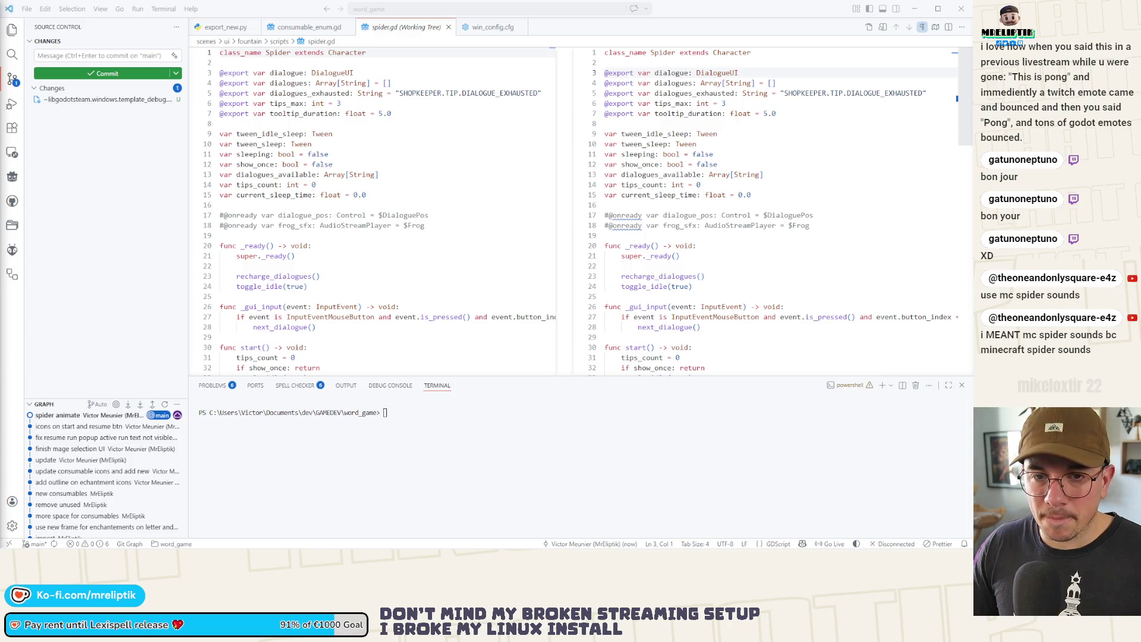
# - Drag the Chrome window with the Minecraft Spider Sounds video over VS Code
pyautogui.moveTo(0, 143)
pyautogui.mouseDown()
pyautogui.moveTo(323, 140)
pyautogui.moveTo(337, 1)
pyautogui.mouseUp()
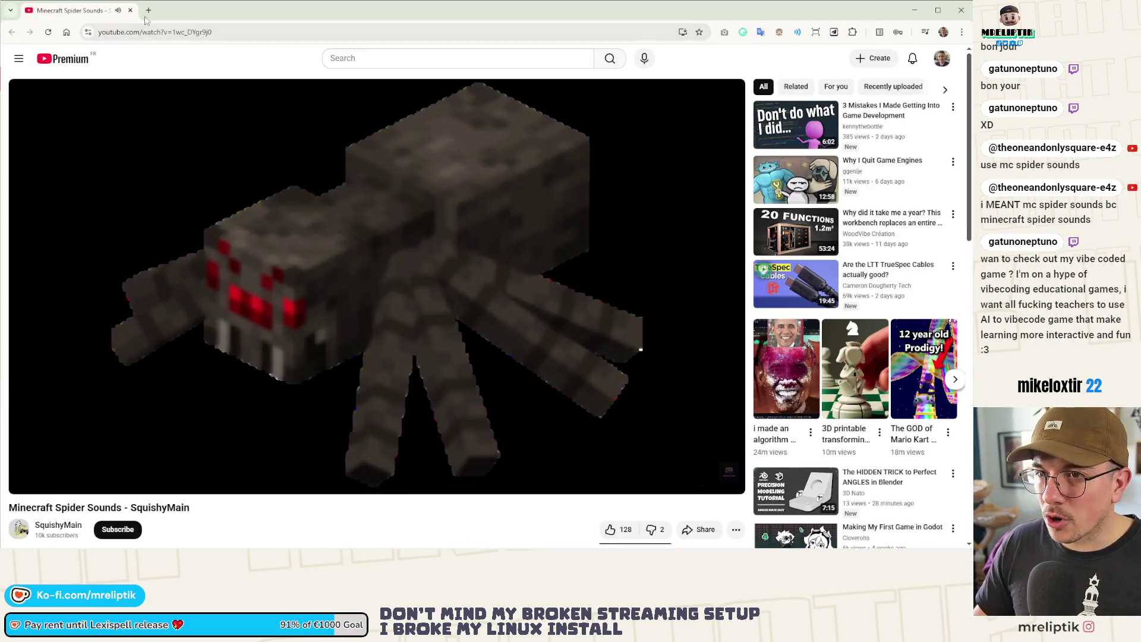
# - Close the Minecraft Spider Sounds browser window to reveal the spider.gd comparison
pyautogui.click(130, 10)
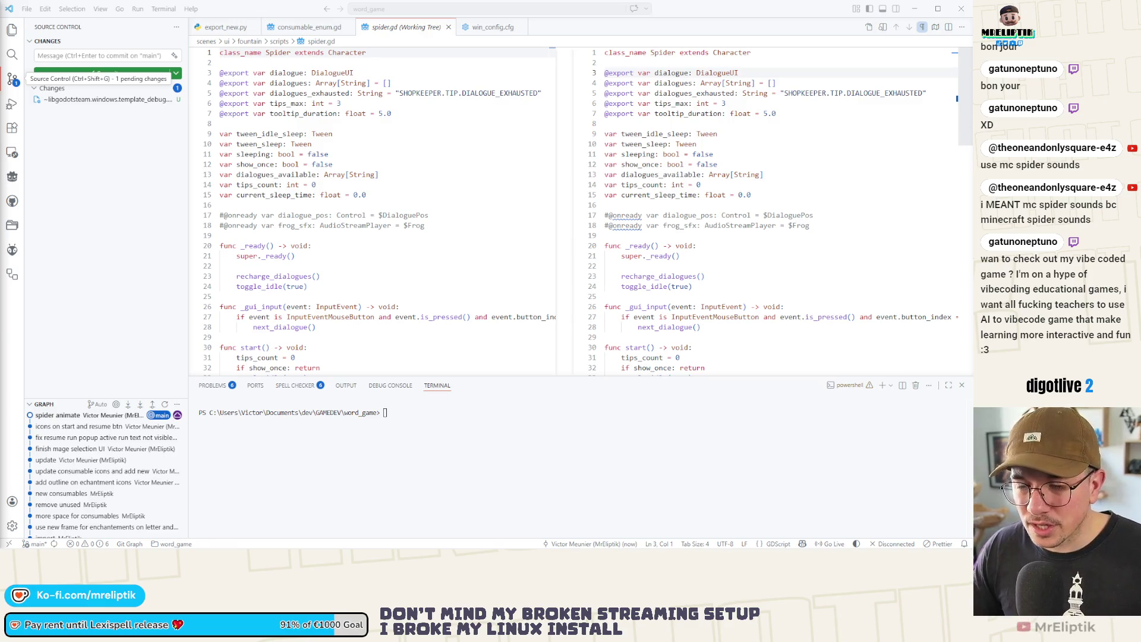
# - Get a fresh prompt in the VS Code terminal, then switch to fountain.gd in Godot
pyautogui.click(378, 419)
pyautogui.press('Return')
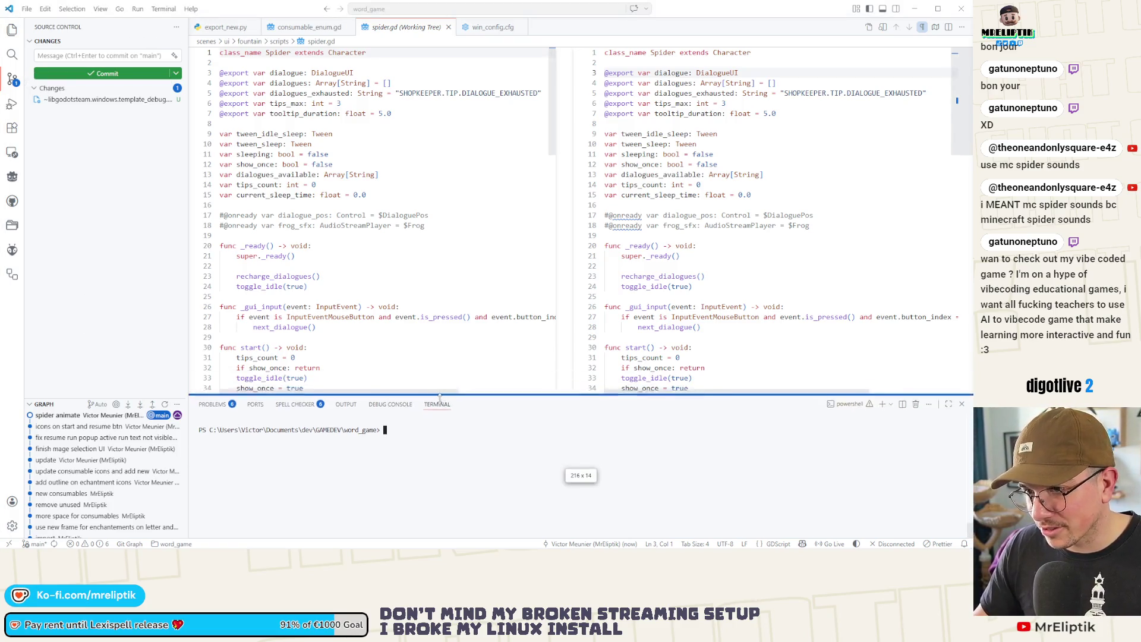
pyautogui.hotkey('alt', 'Tab')
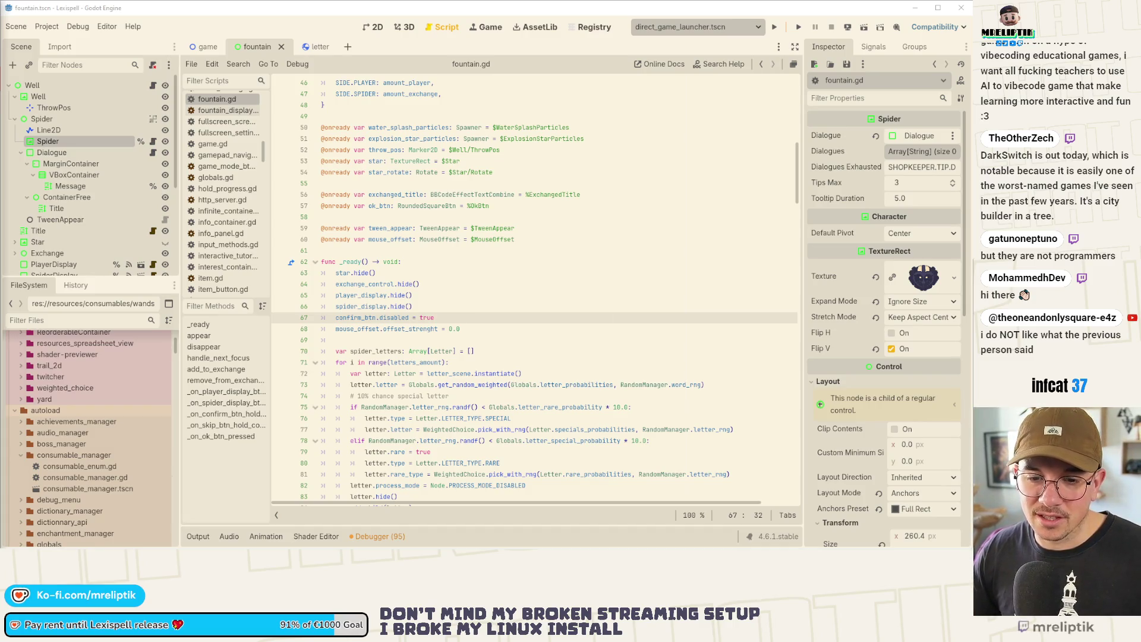
# - Open the DarkSwitch Steam page maximized and jump ahead to a later trailer scene
pyautogui.hotkey('alt', 'Tab')
pyautogui.click(158, 327)
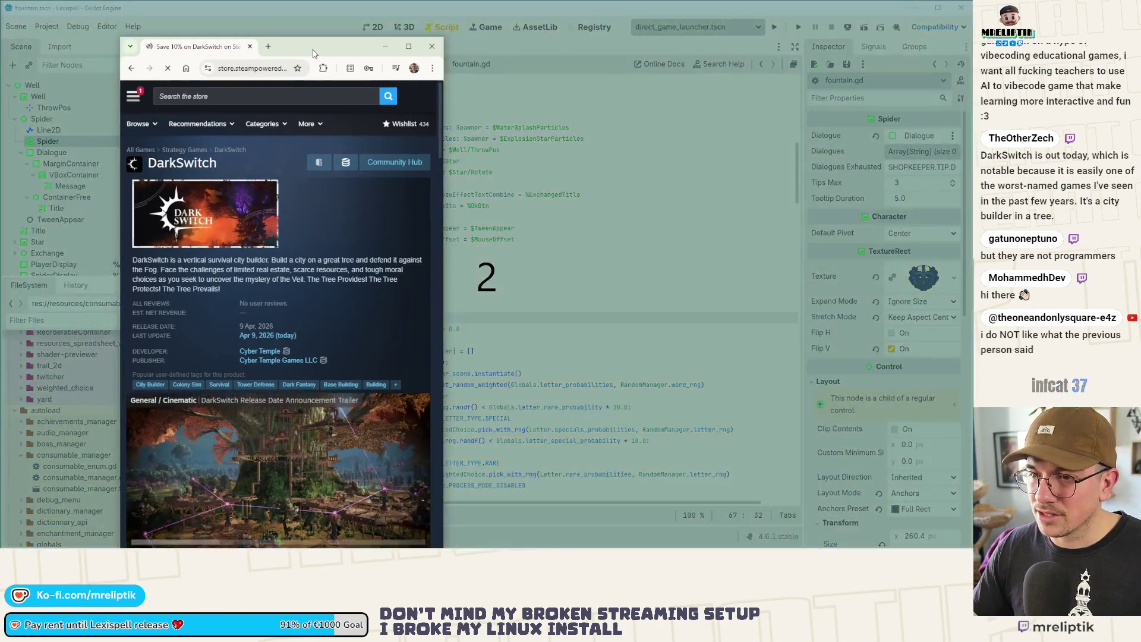
pyautogui.doubleClick(325, 49)
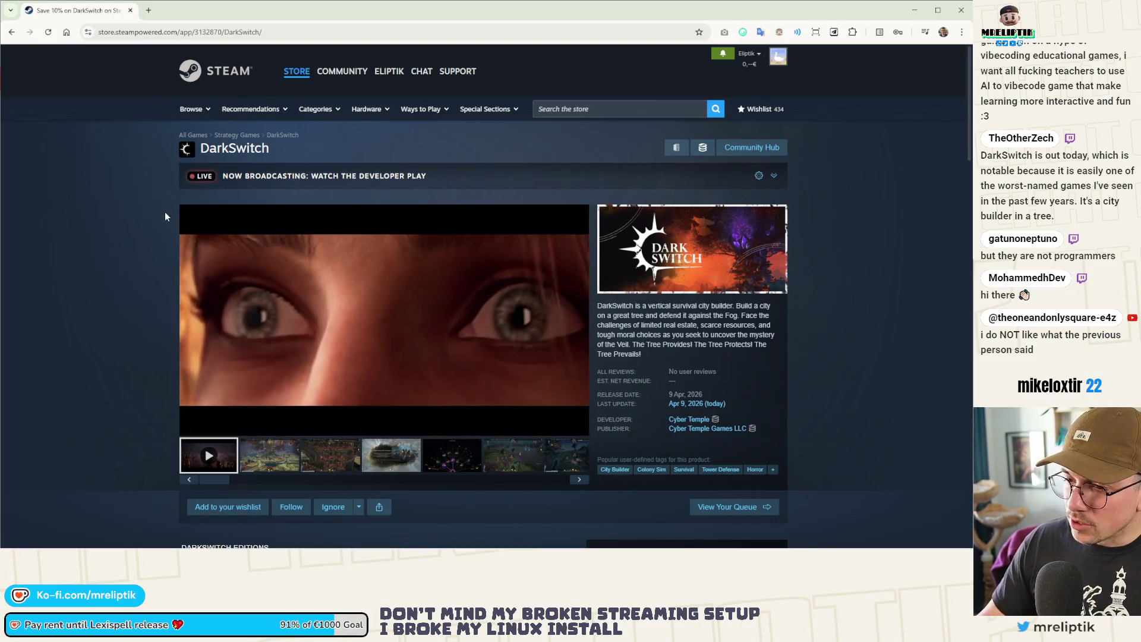
pyautogui.scroll(-2, 155, 286)
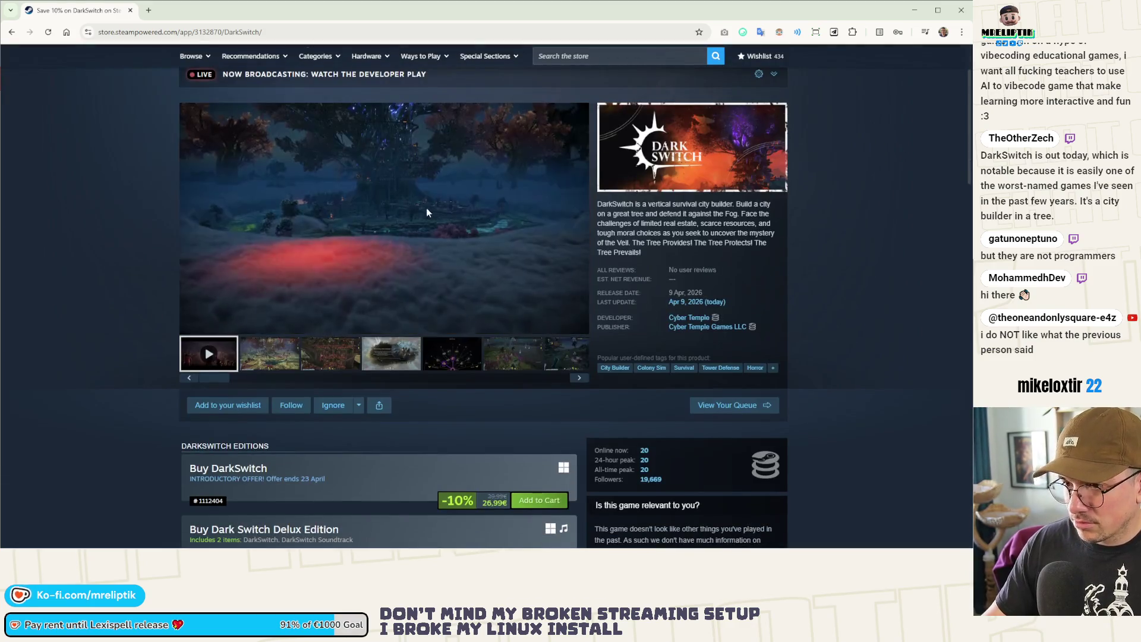
pyautogui.click(359, 310)
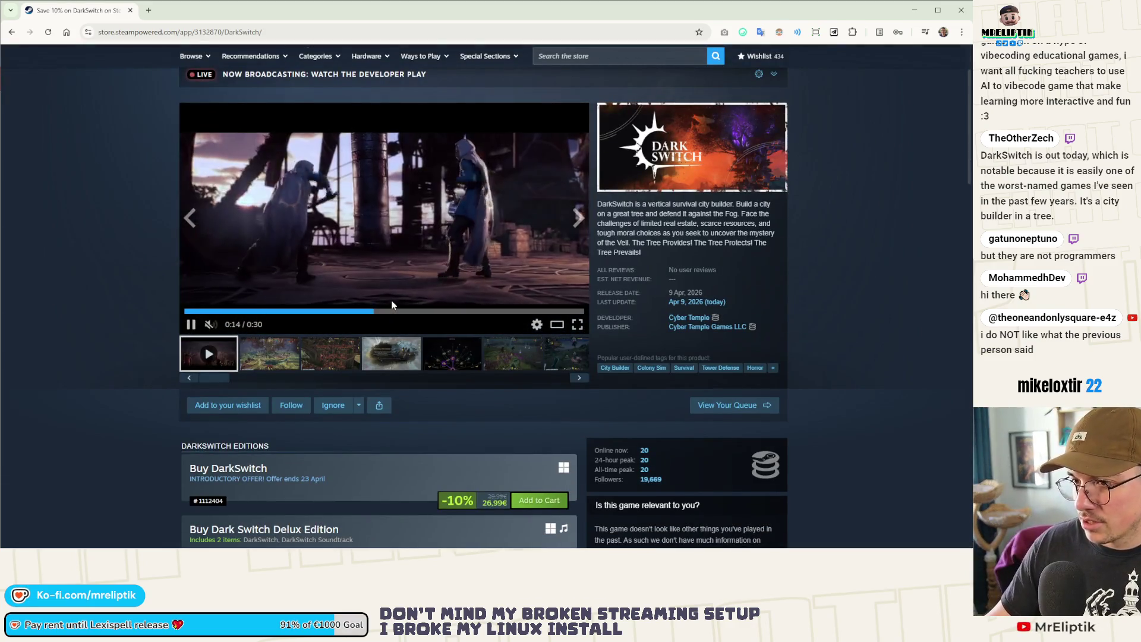
pyautogui.click(409, 310)
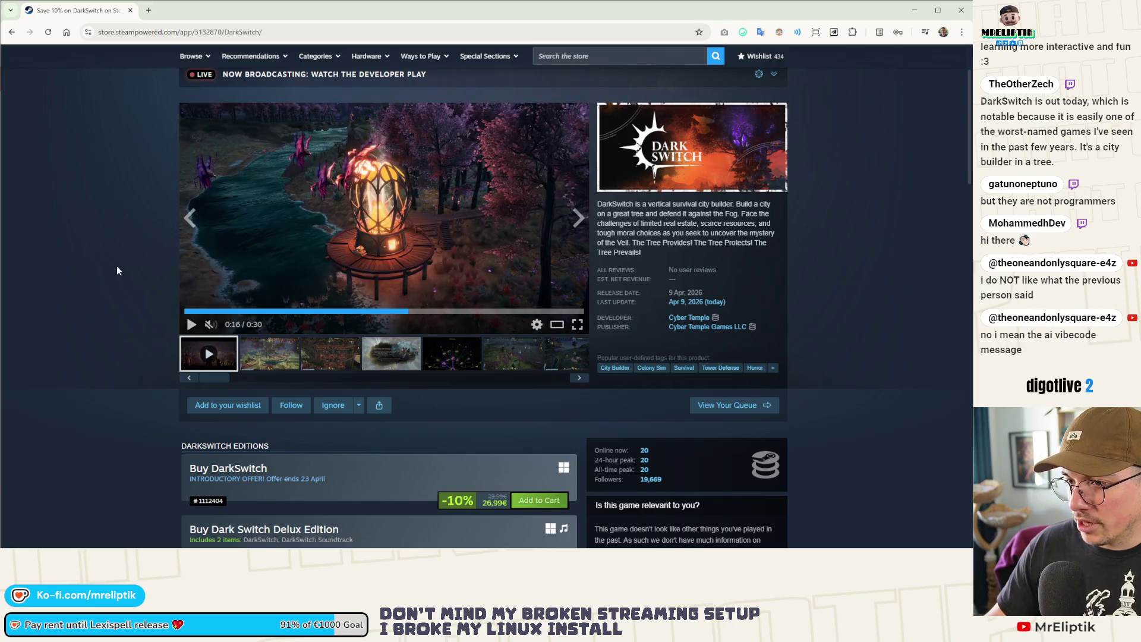
pyautogui.press('space')
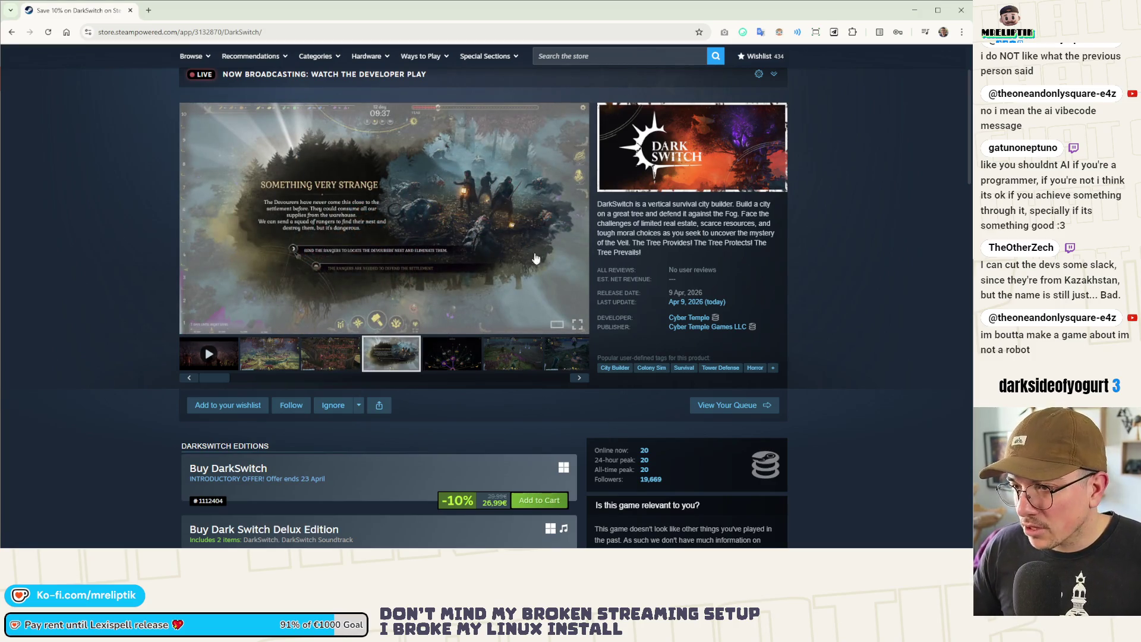
# - Let the DarkSwitch trailer finish, then view the resources skill tree screenshot
pyautogui.click(454, 368)
# - Flip through the DarkSwitch screenshots up to the sixth one
pyautogui.click(358, 365)
pyautogui.click(426, 352)
pyautogui.click(510, 357)
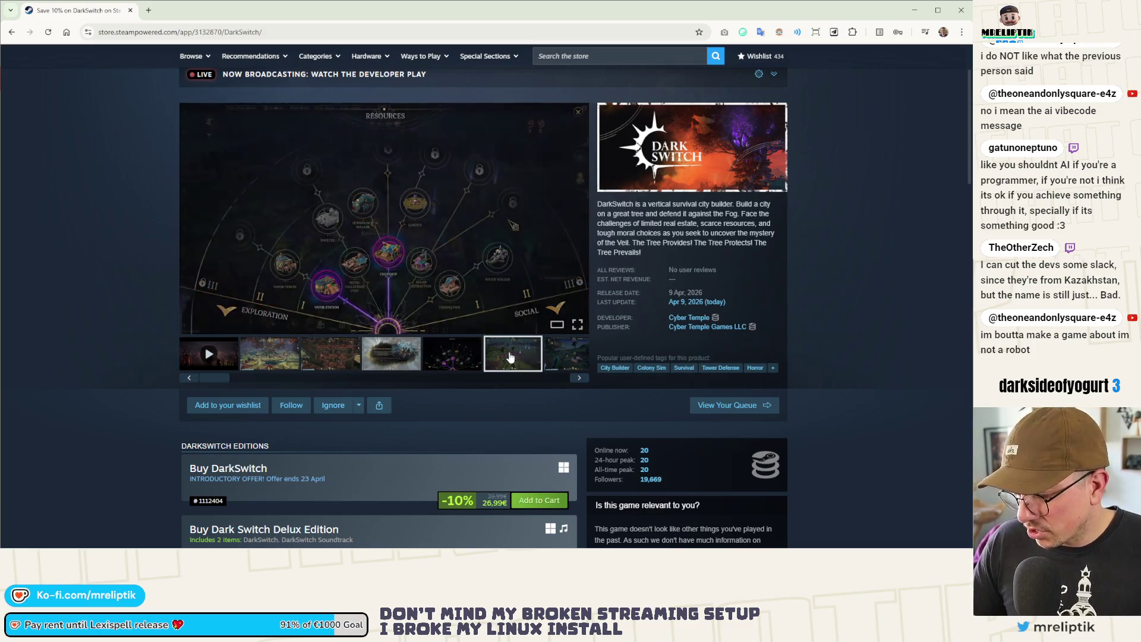
# - Scroll through the DarkSwitch store page details, then return to fountain.gd in Godot
pyautogui.scroll(-6, 510, 358)
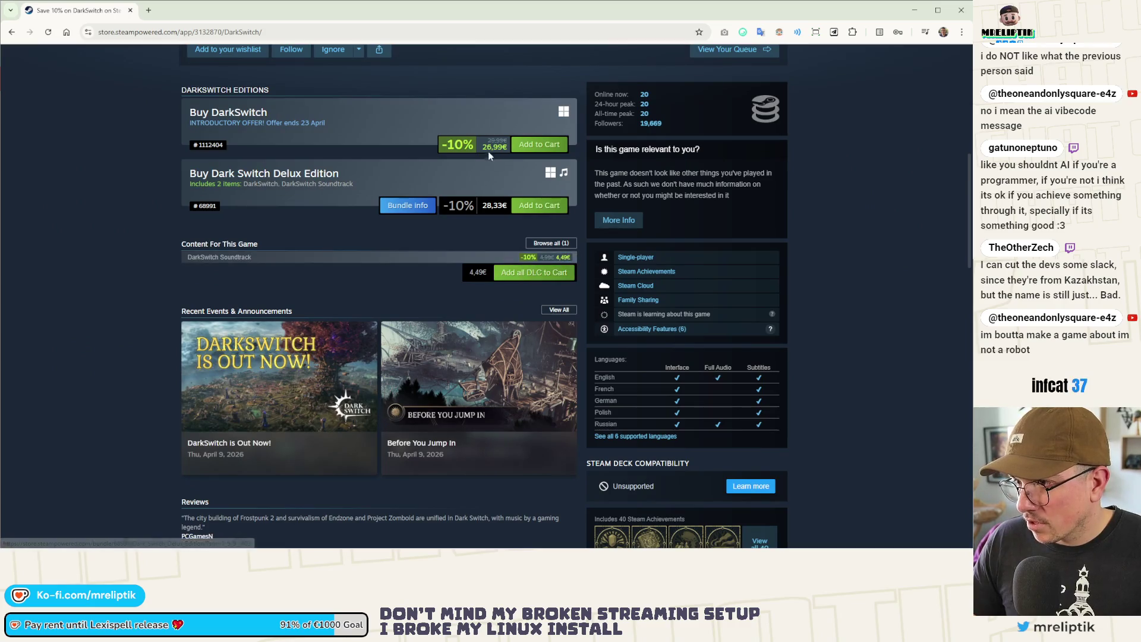
pyautogui.scroll(-3, 448, 280)
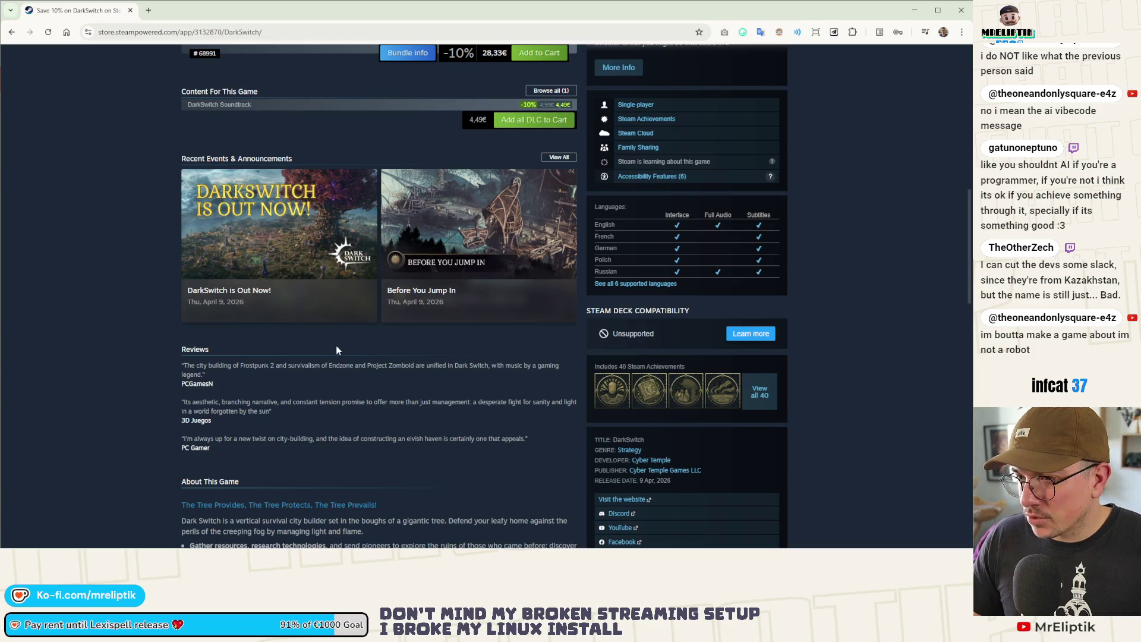
pyautogui.scroll(-3, 407, 355)
pyautogui.scroll(-6, 412, 352)
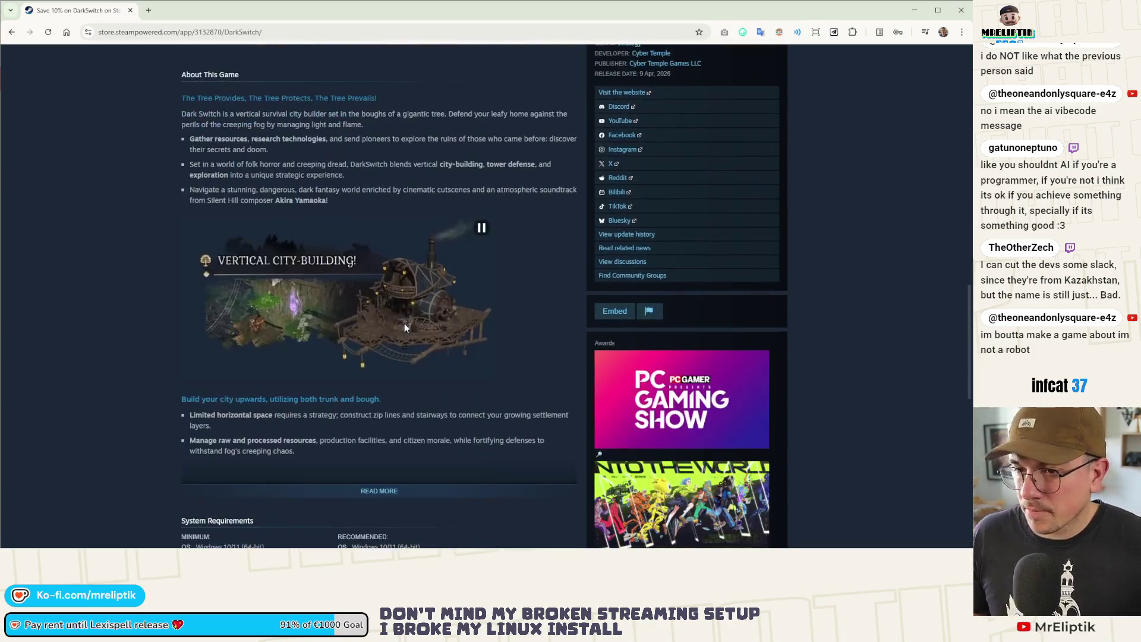
pyautogui.scroll(-3, 404, 329)
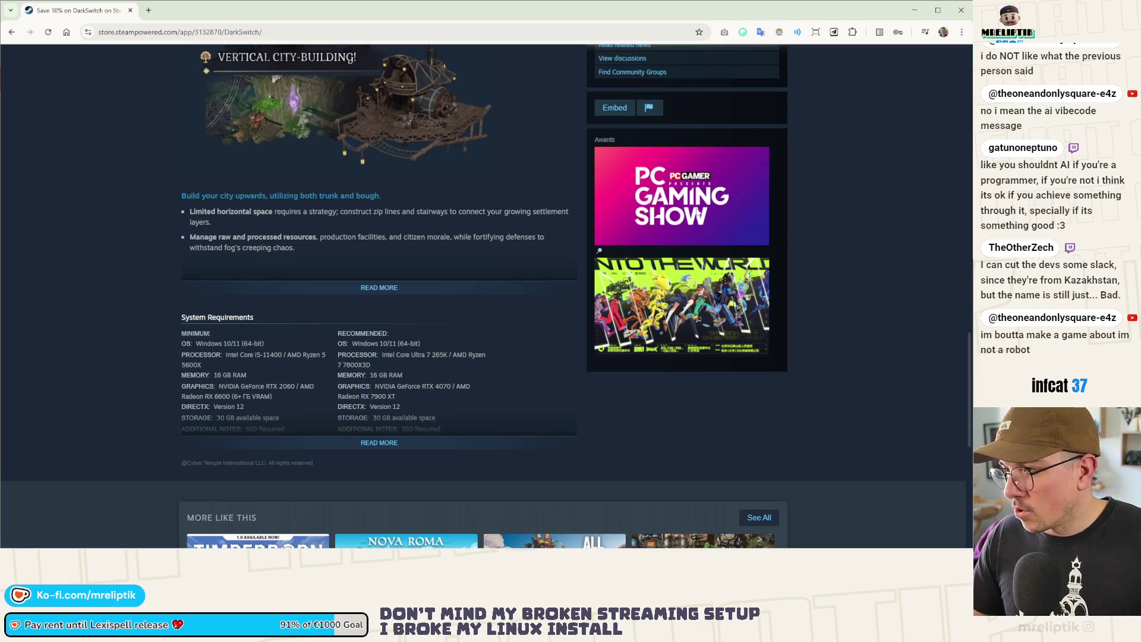
pyautogui.scroll(-5, 740, 366)
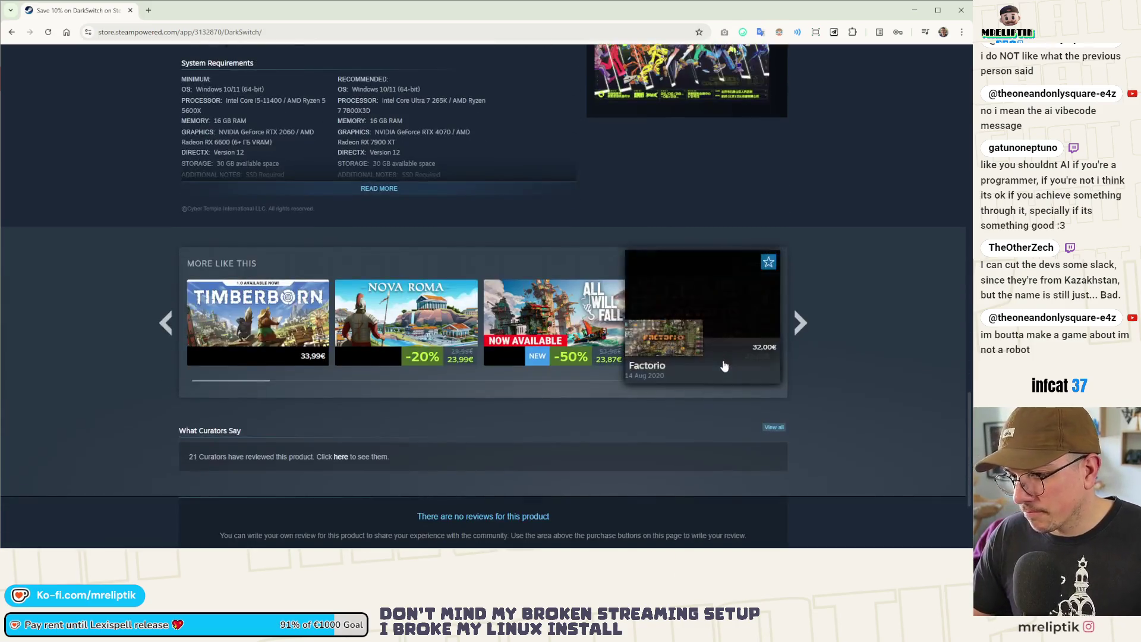
pyautogui.scroll(15, 683, 368)
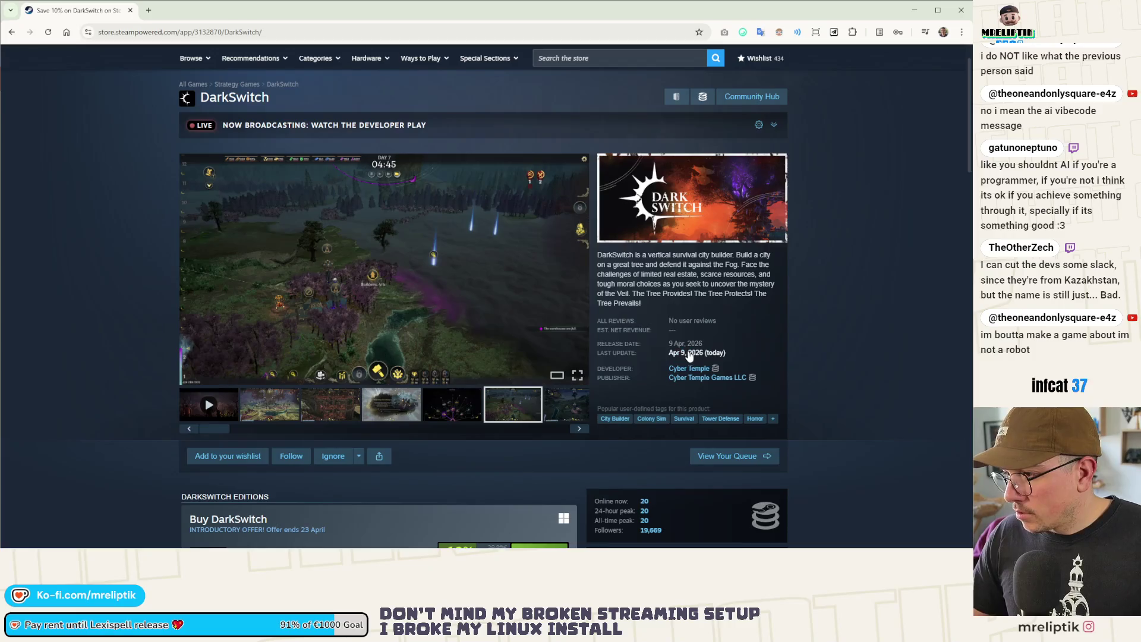
pyautogui.scroll(-4, 644, 364)
pyautogui.doubleClick(675, 301)
pyautogui.scroll(3, 664, 295)
pyautogui.hotkey('alt', 'Tab')
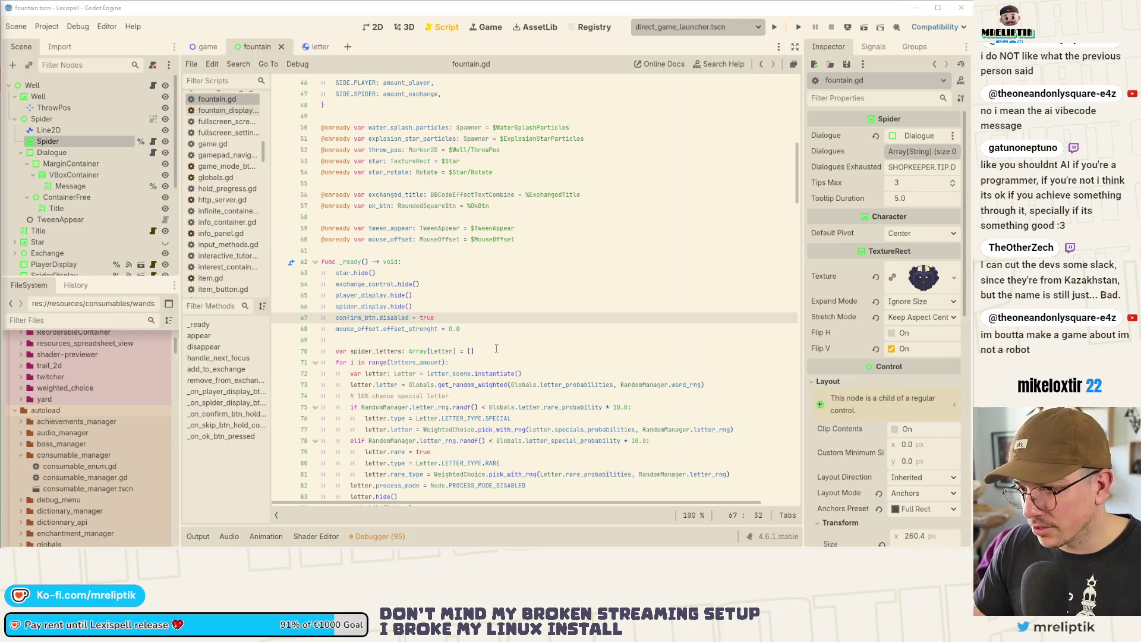
# - Close the fountain scene tab so the editor shows game.gd at spawn_well and remove_well
pyautogui.click(495, 328)
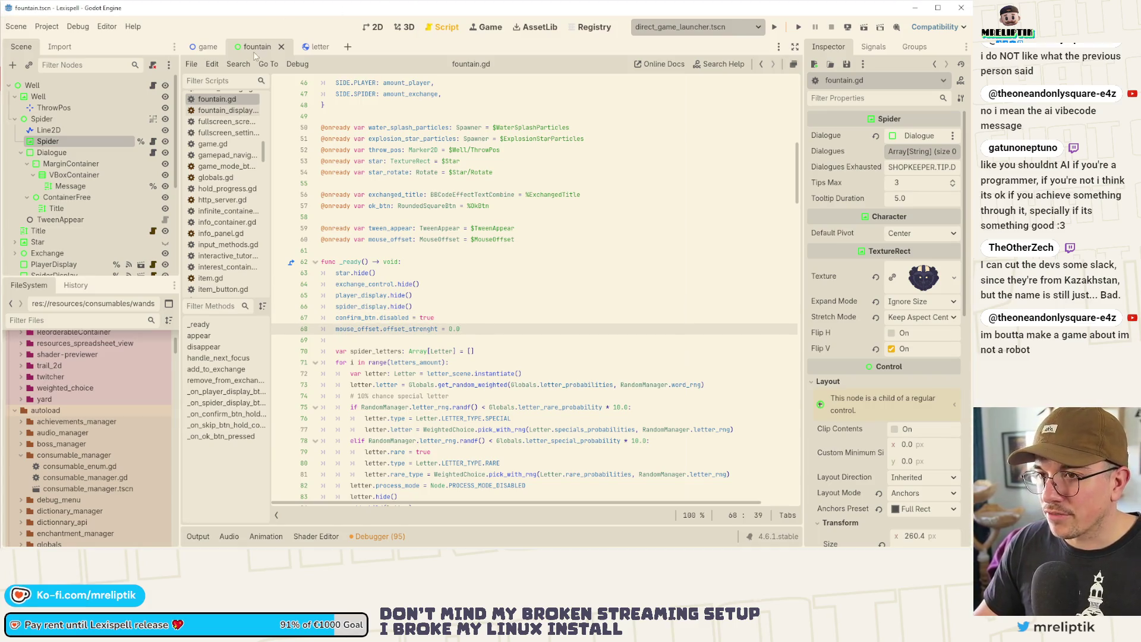
pyautogui.hotkey('ctrl', 'shift', 'w')
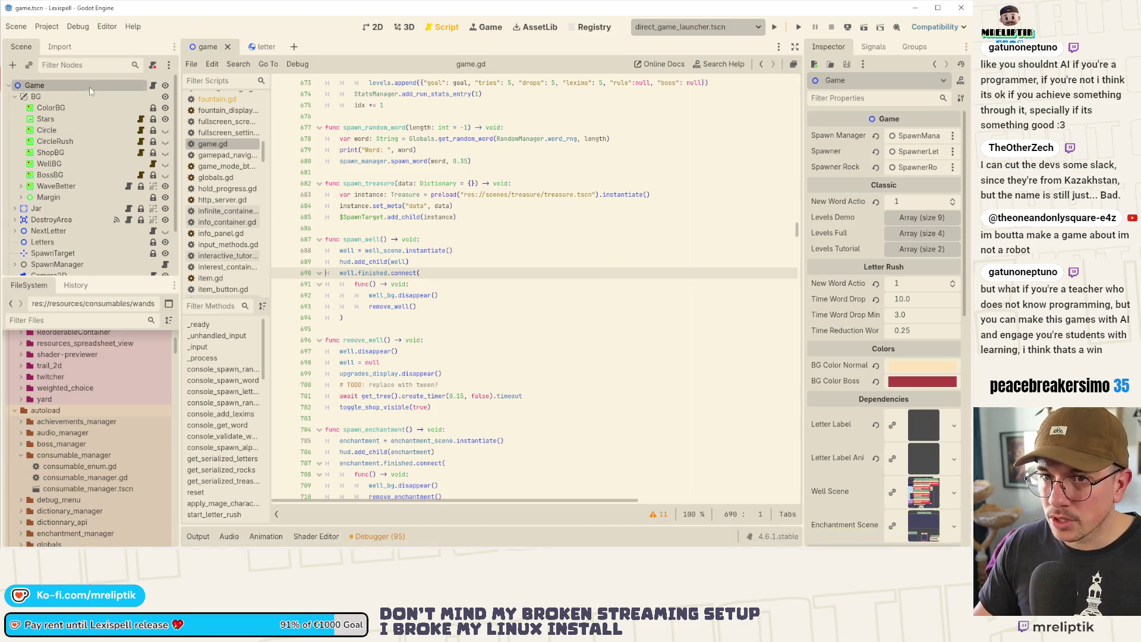
# - Search game.gd for dialogue_pos, find no matches, and move to the TODO on line 700
pyautogui.press('End')
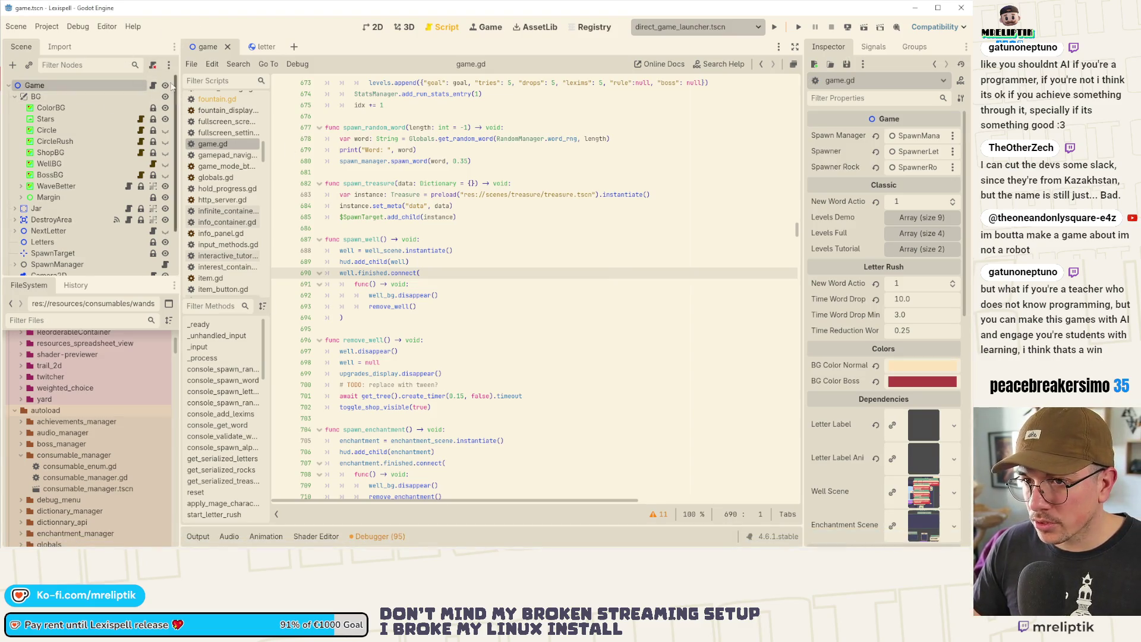
pyautogui.click(374, 26)
pyautogui.hotkey('ctrl', 'F3')
pyautogui.click(445, 299)
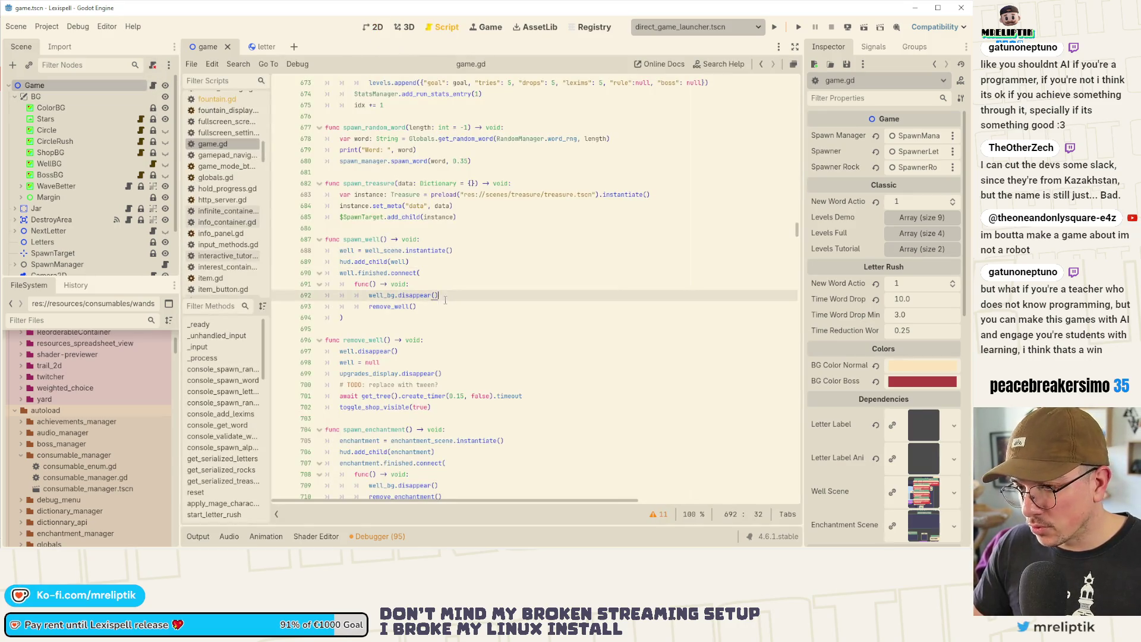
pyautogui.hotkey('ctrl', 'f')
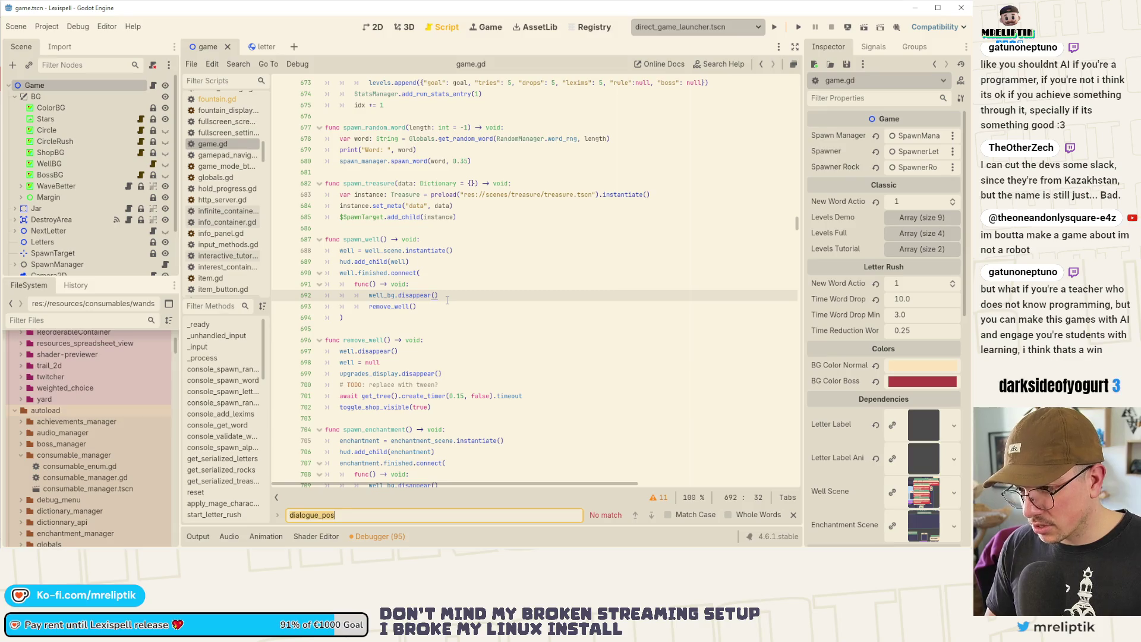
pyautogui.press('End')
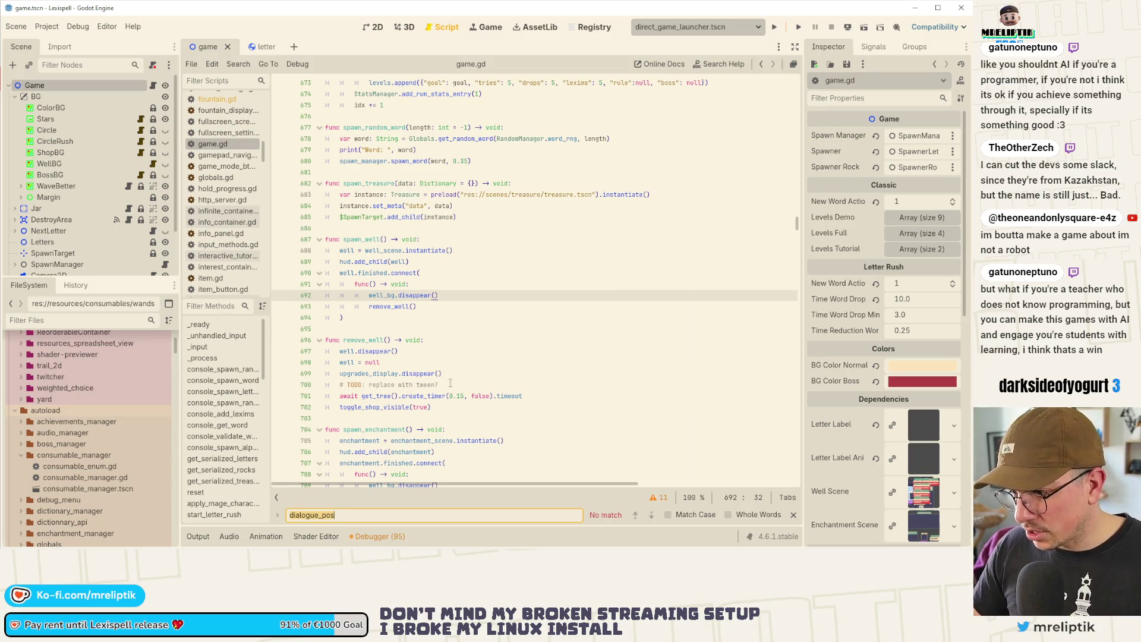
pyautogui.click(452, 383)
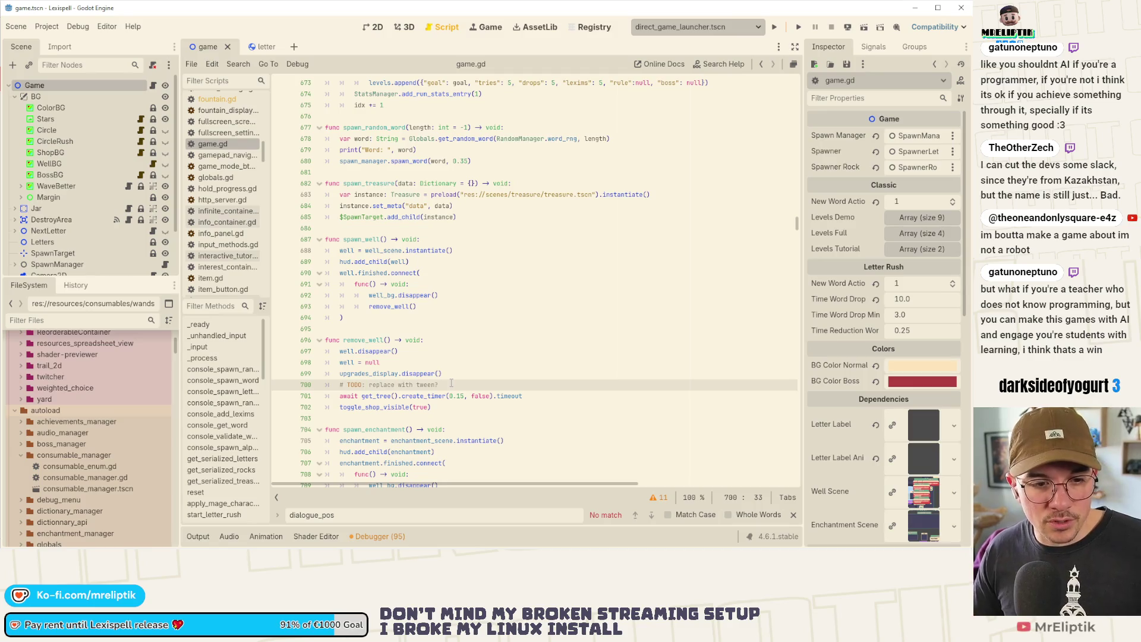
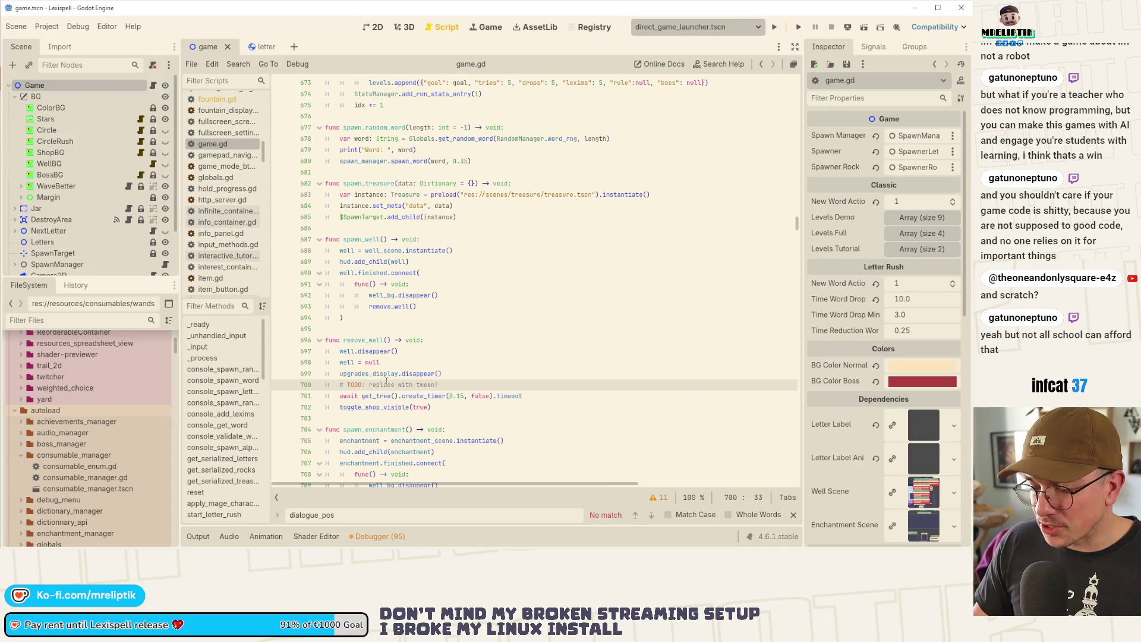
# - Save the scene and game.gd, then put the caret on blank line 695 after spawn_well
pyautogui.scroll(-2, 468, 382)
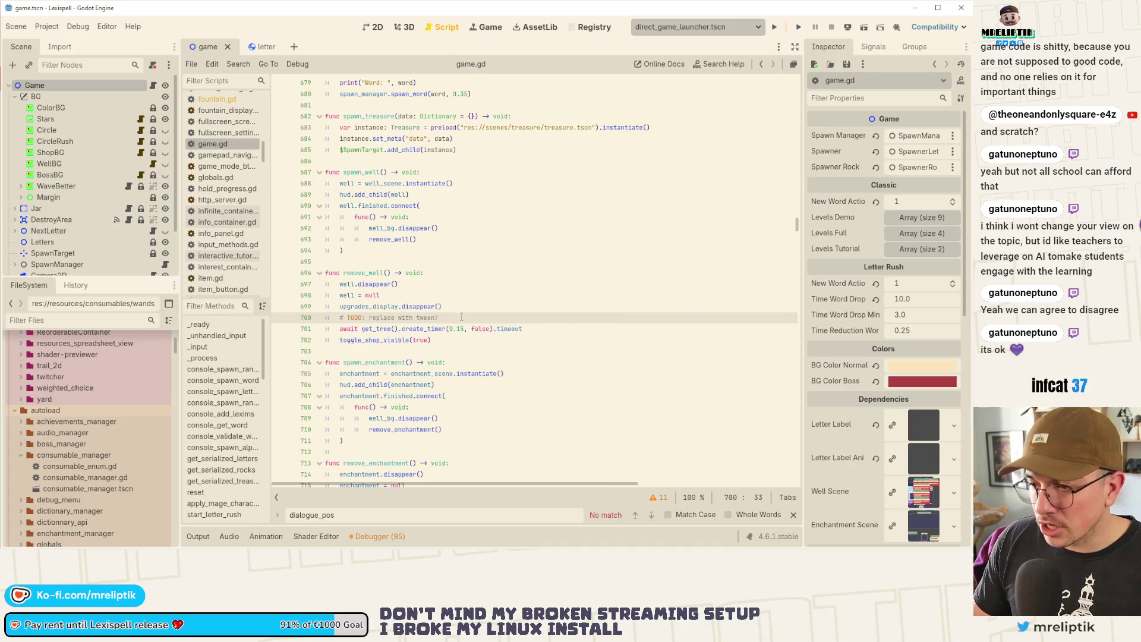
pyautogui.hotkey('ctrl', 's')
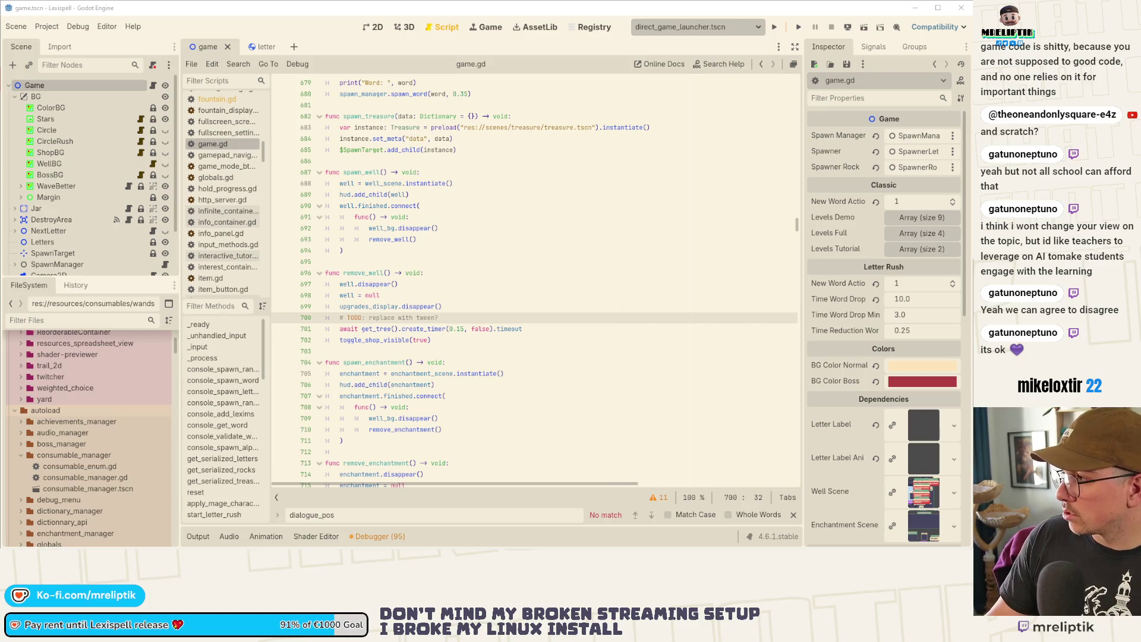
pyautogui.click(511, 261)
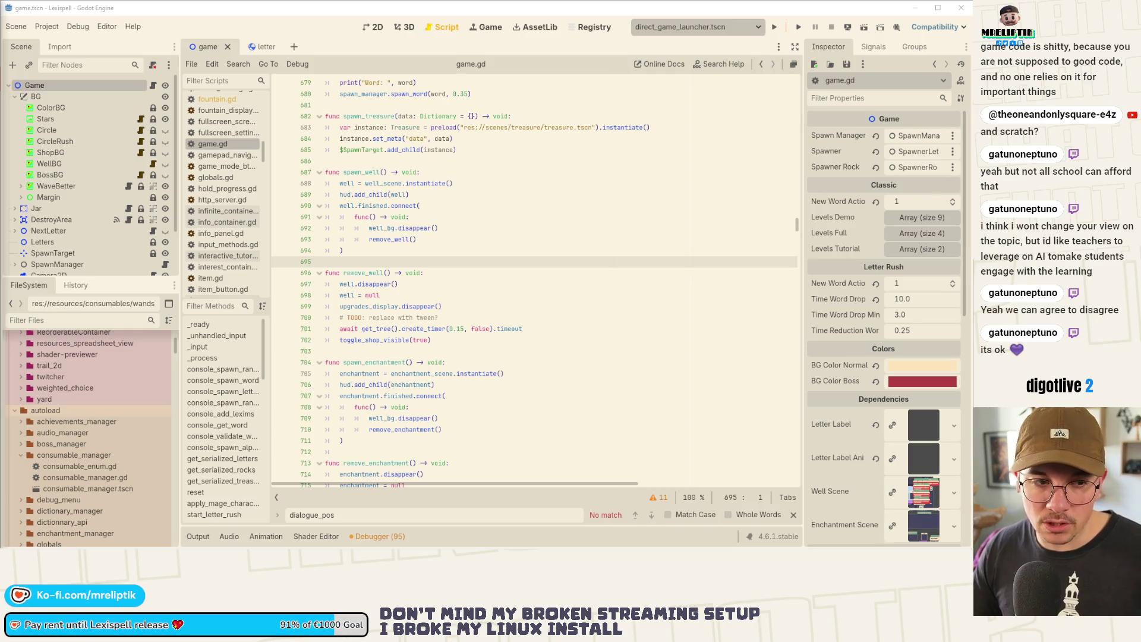
pyautogui.click(355, 262)
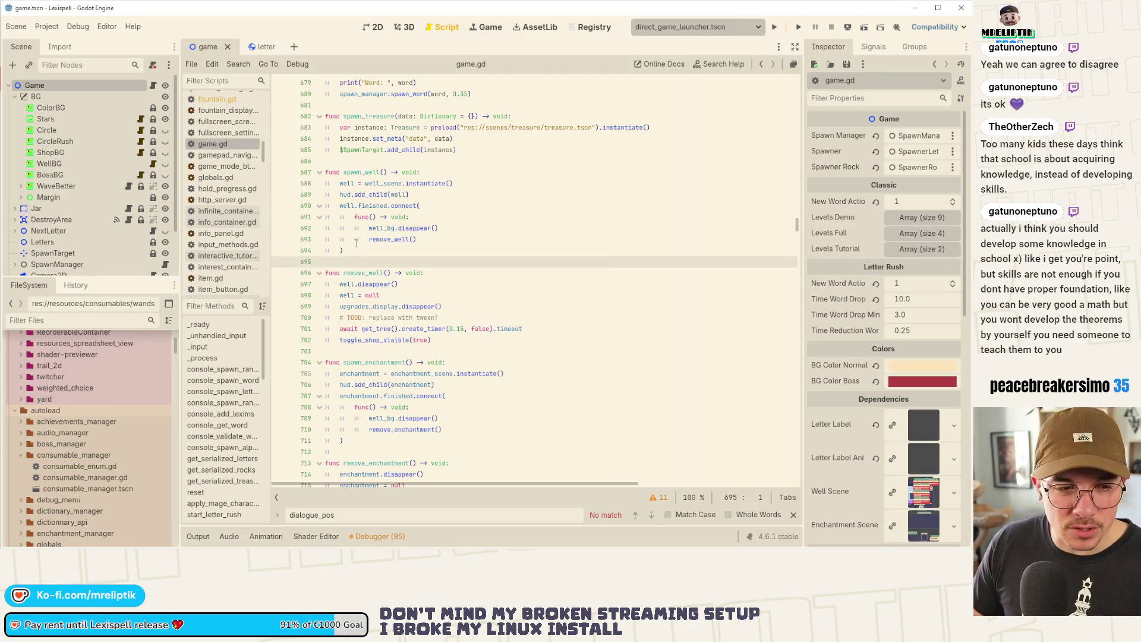
pyautogui.doubleClick(364, 172)
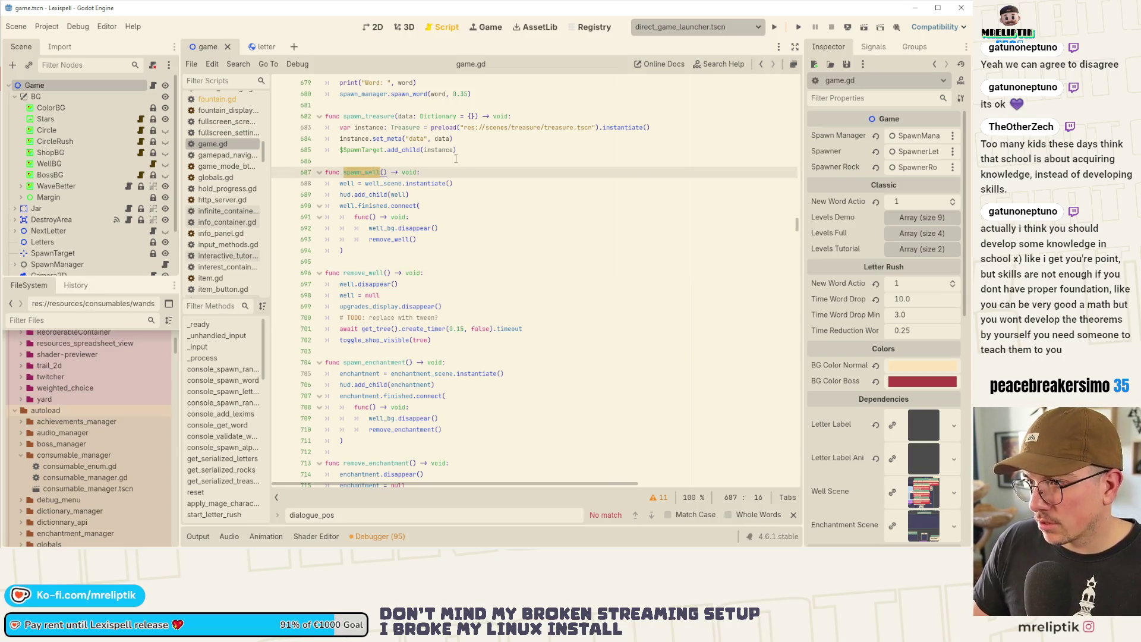
pyautogui.scroll(-2, 420, 208)
pyautogui.click(449, 227)
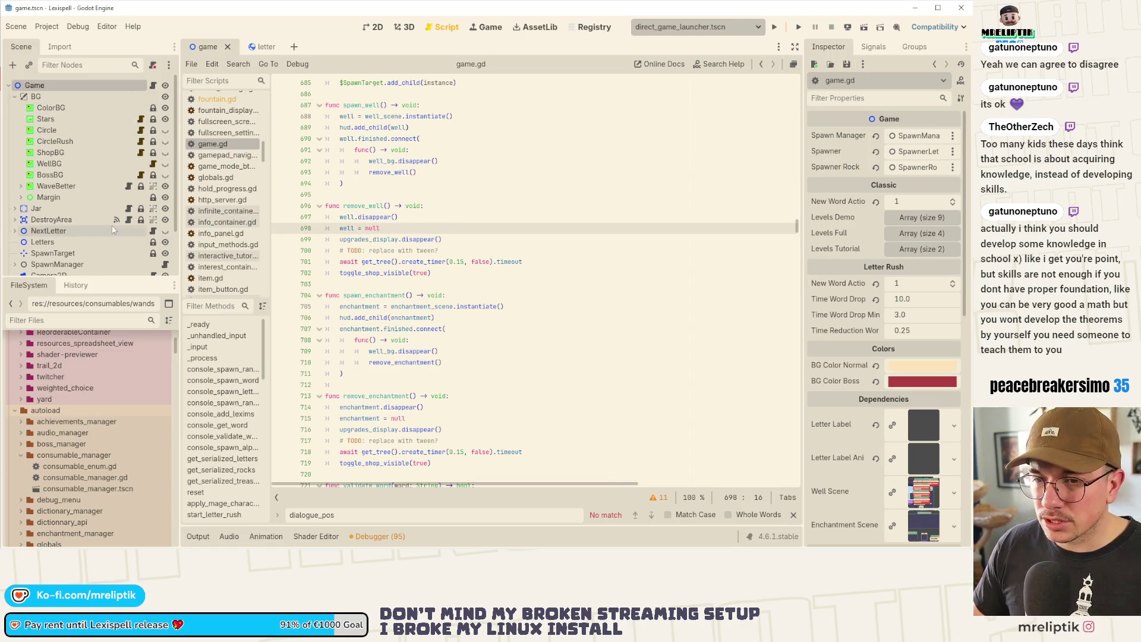
pyautogui.scroll(-2, 80, 245)
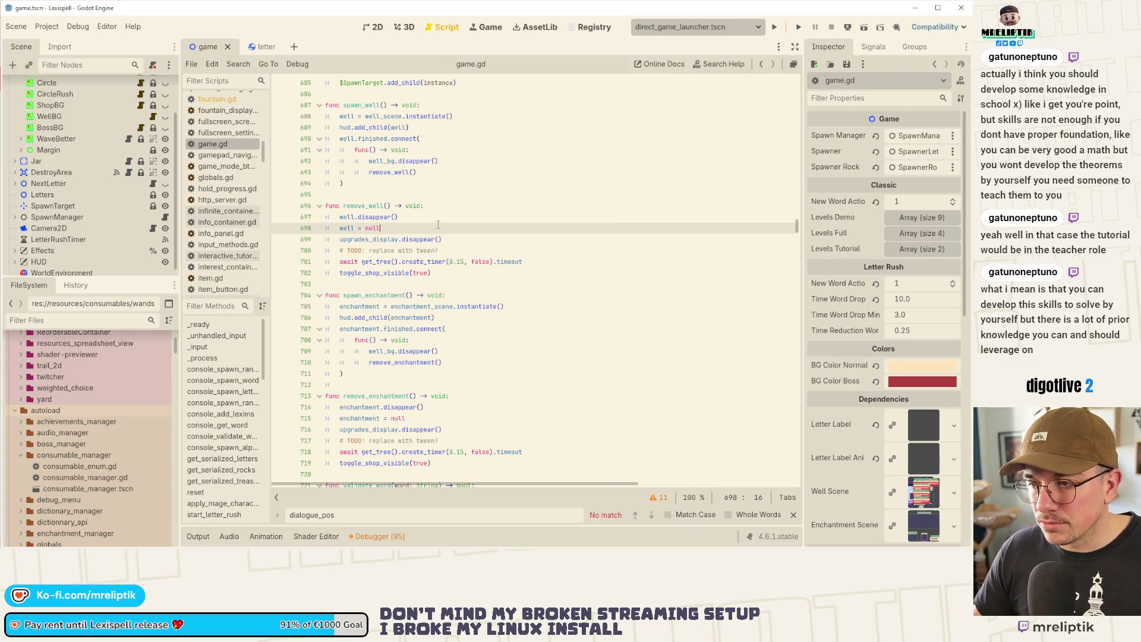
pyautogui.click(461, 242)
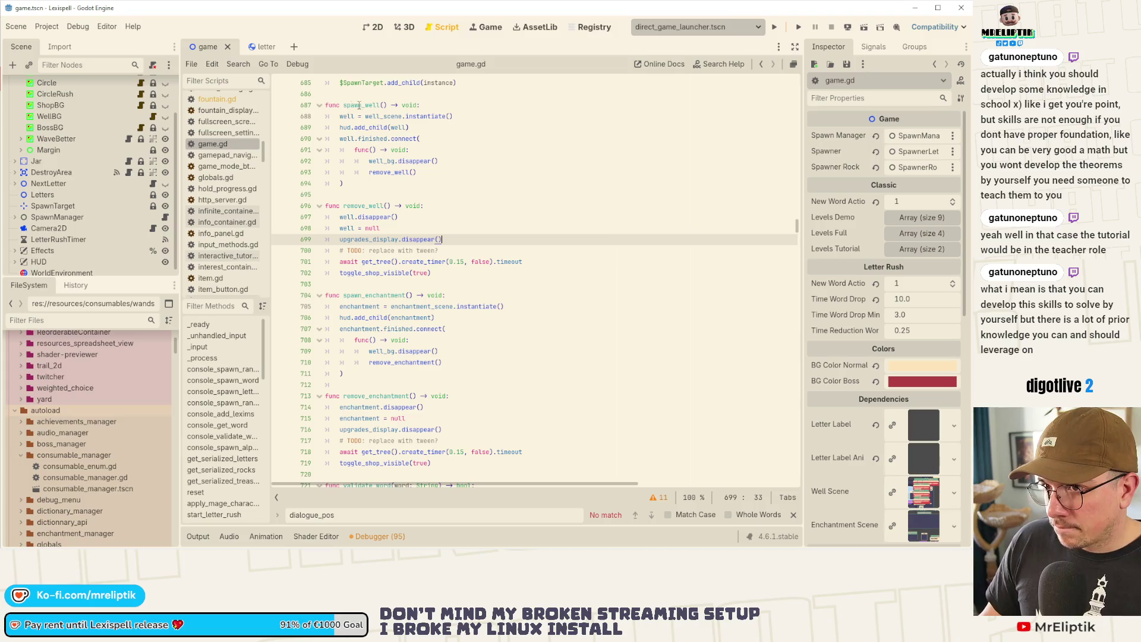
# - Search game.gd for spawn_word and step to its call inside spawn_random_word
pyautogui.hotkey('ctrl', 'f')
pyautogui.write('spawn_wo')
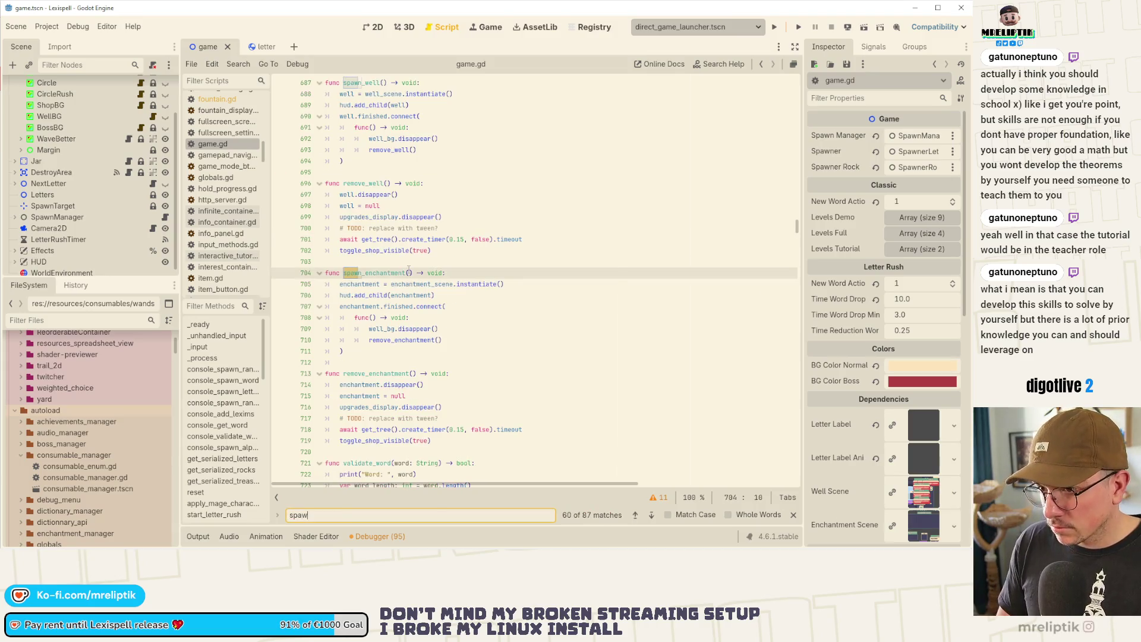
pyautogui.write('rd')
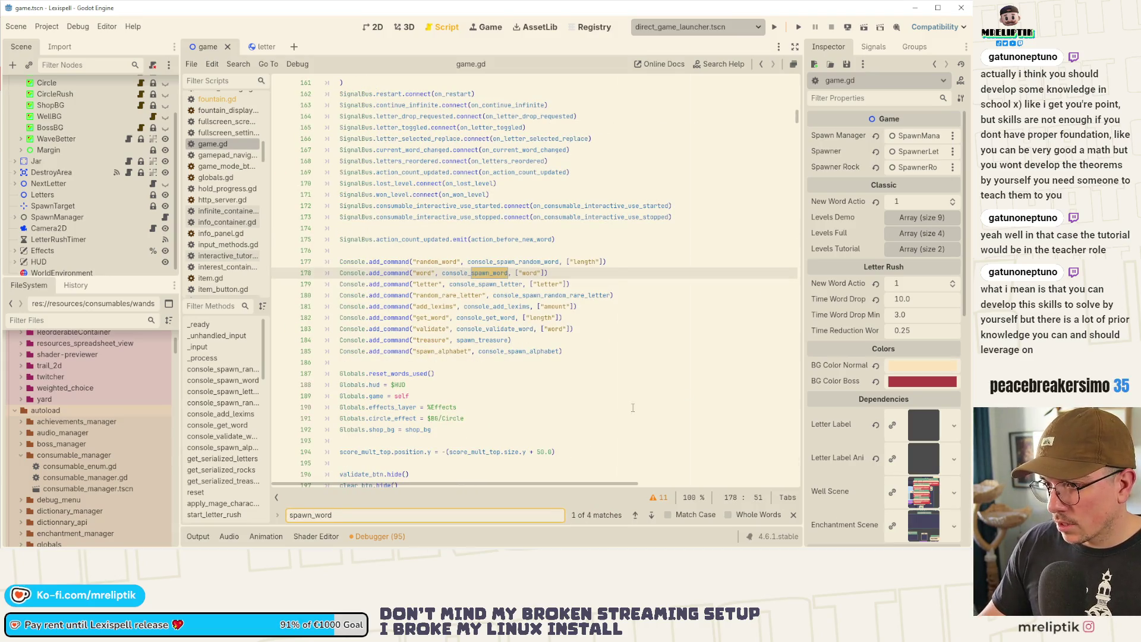
pyautogui.click(650, 515)
pyautogui.click(651, 515)
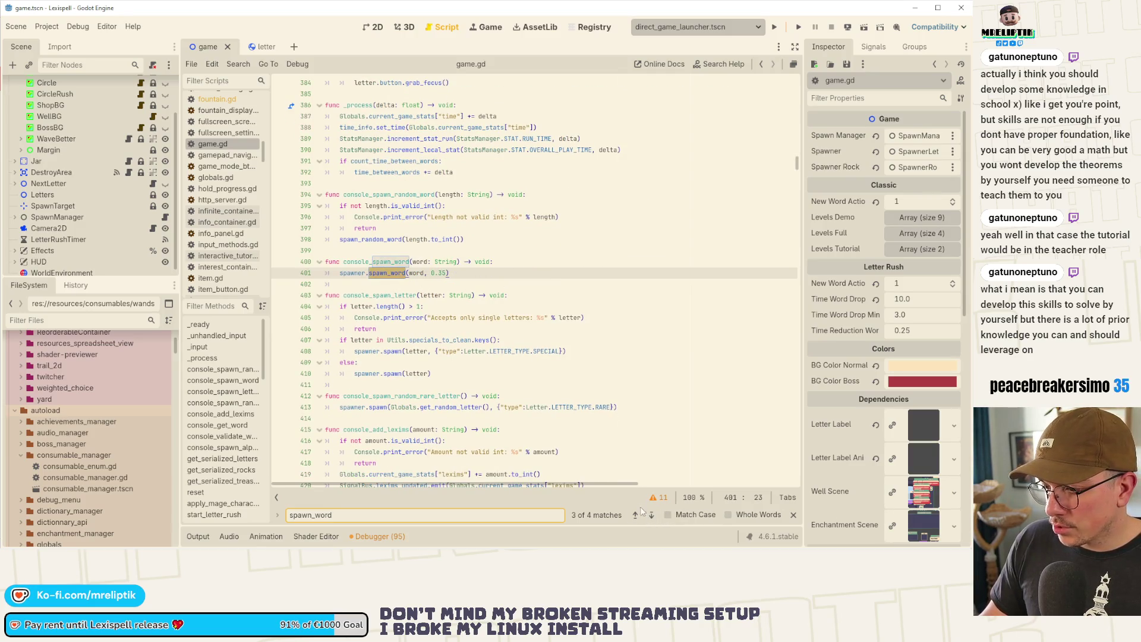
pyautogui.click(651, 515)
# - Inspect spawn_random_word's body: the get_random_word call on line 678 and spawn_word on line 680
pyautogui.click(485, 269)
pyautogui.click(392, 238)
pyautogui.click(404, 261)
pyautogui.doubleClick(409, 272)
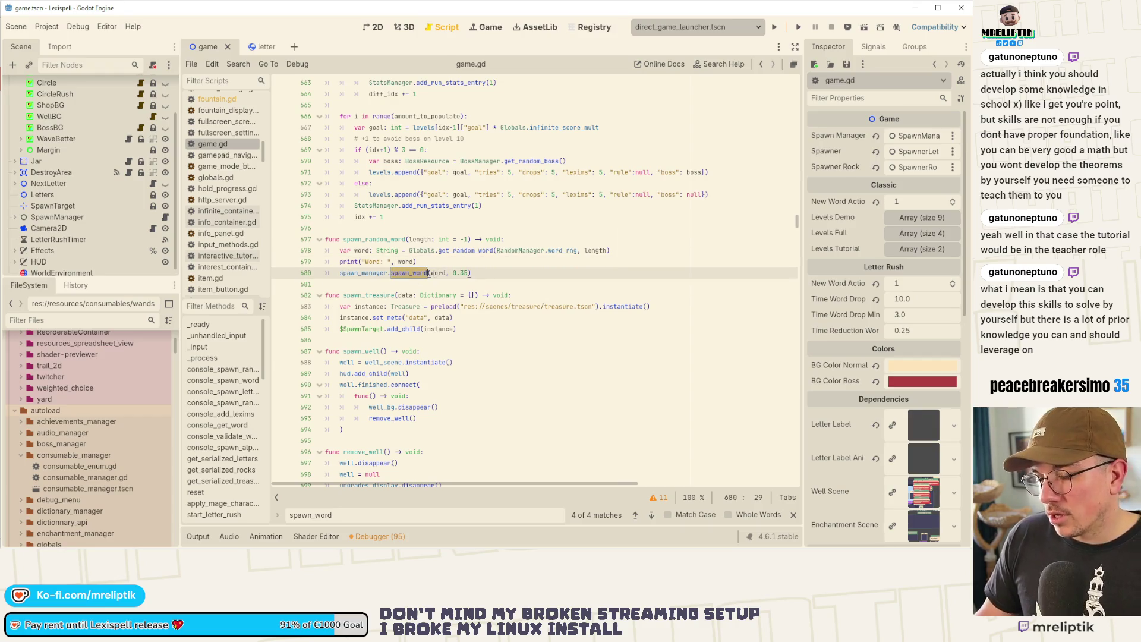
pyautogui.click(470, 272)
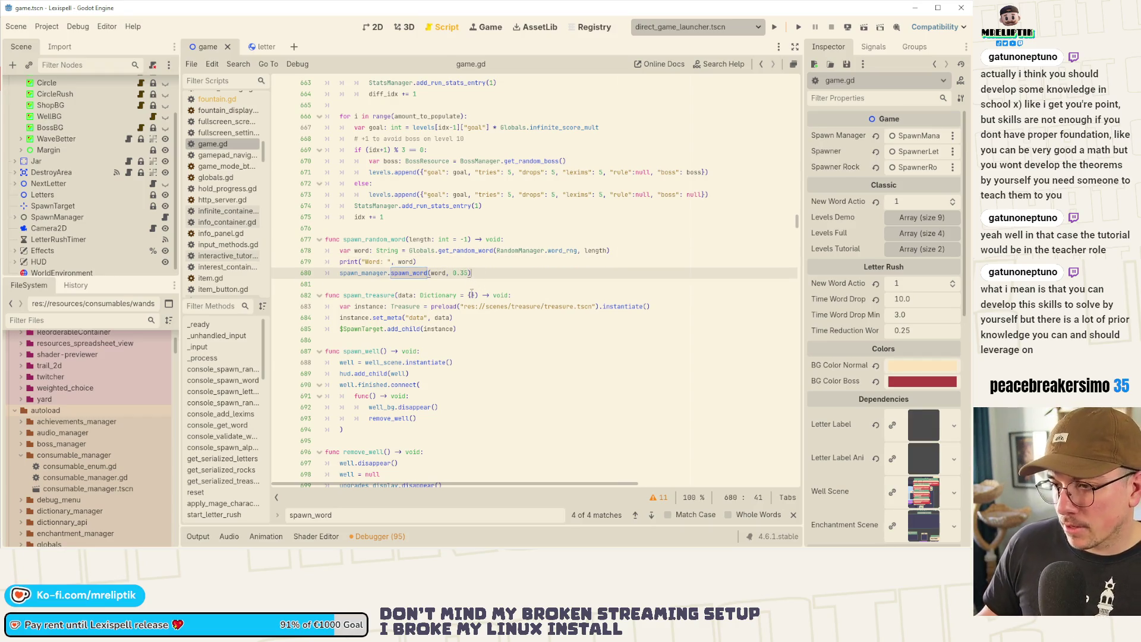
pyautogui.press('Left')
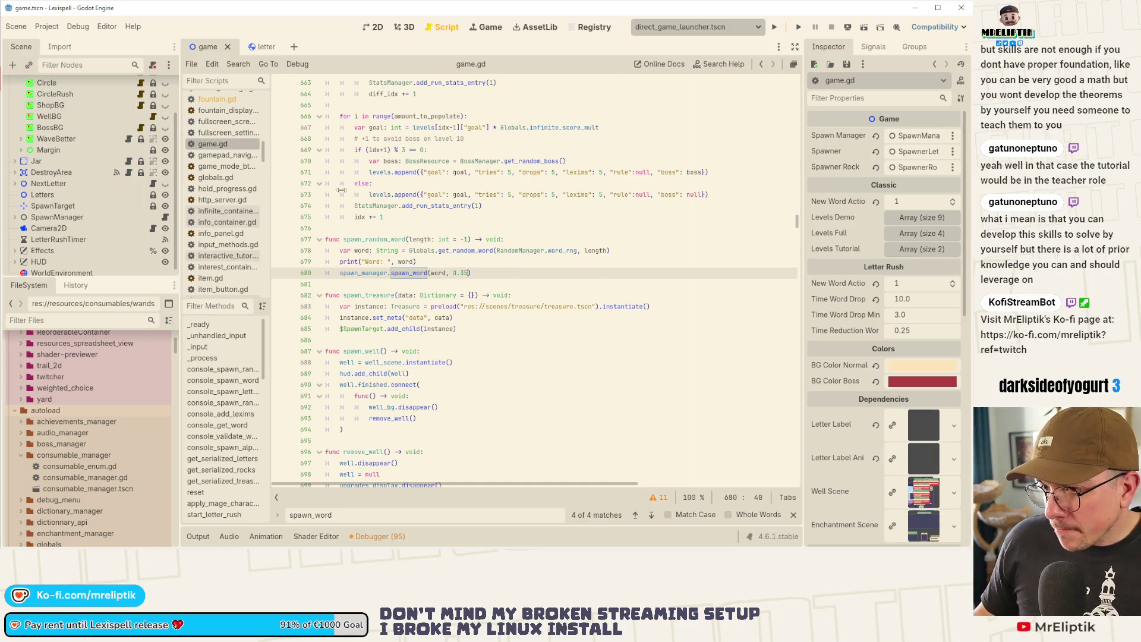
pyautogui.doubleClick(465, 250)
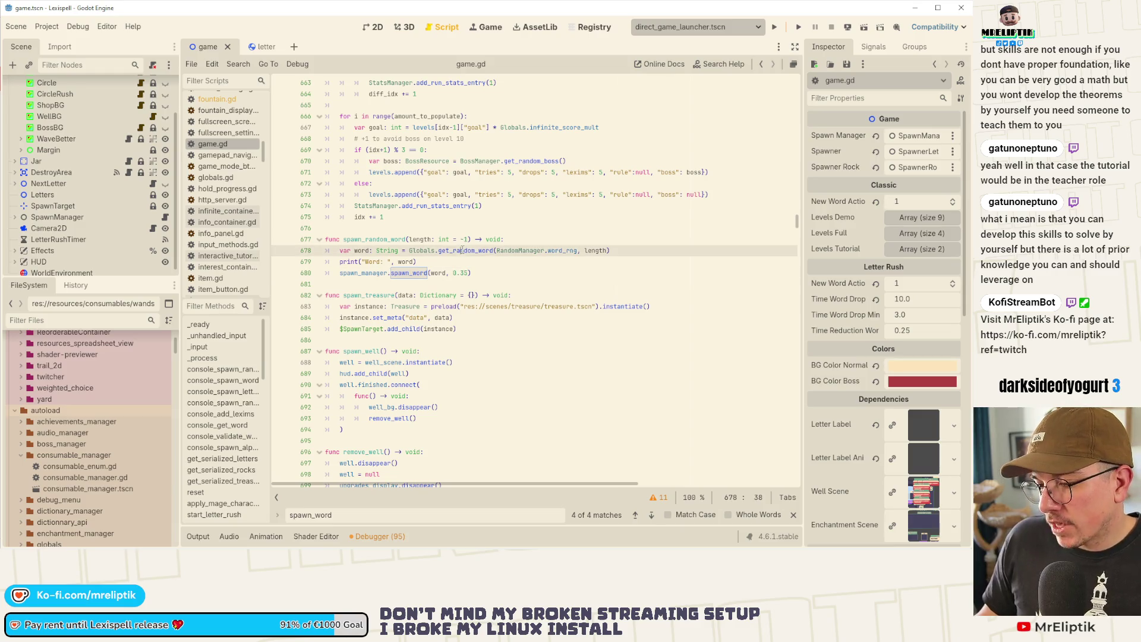
pyautogui.click(507, 272)
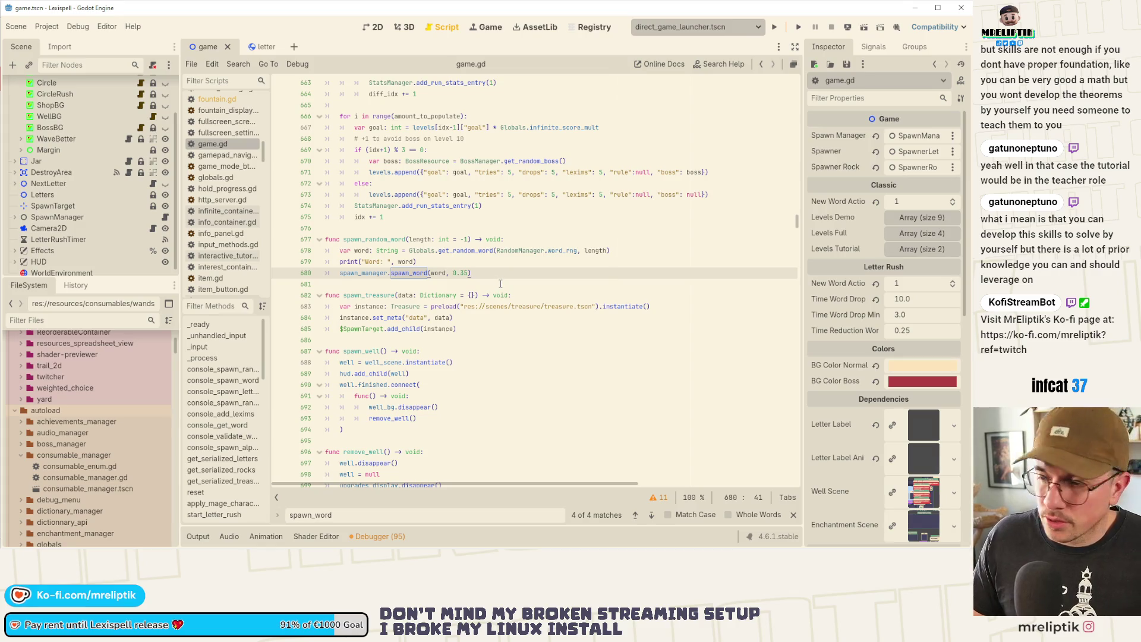
pyautogui.click(482, 252)
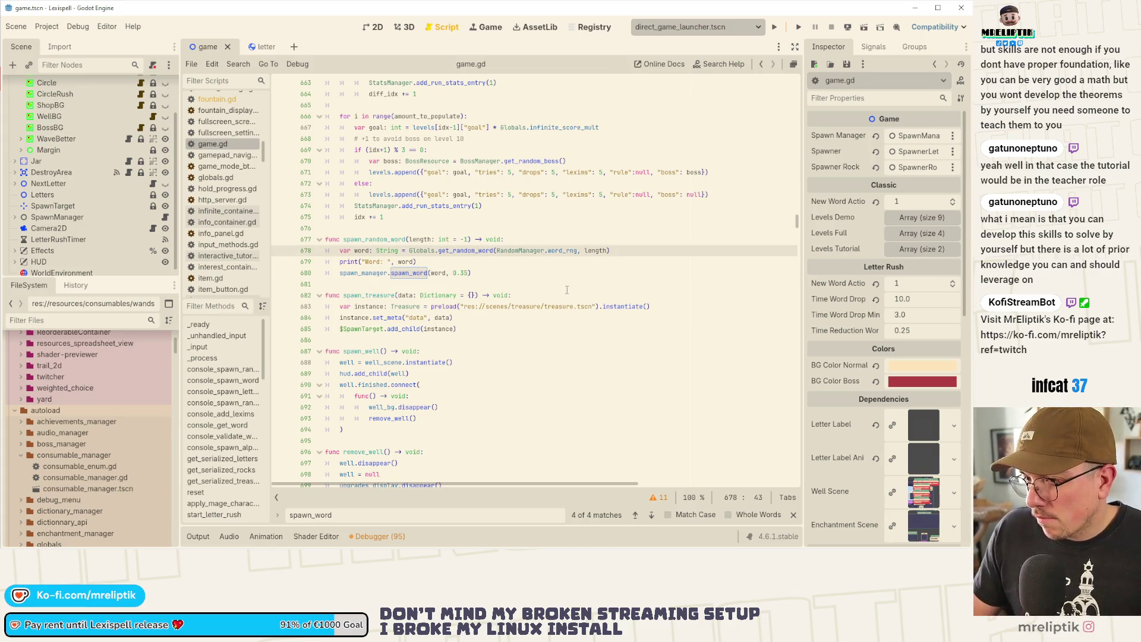
pyautogui.doubleClick(375, 240)
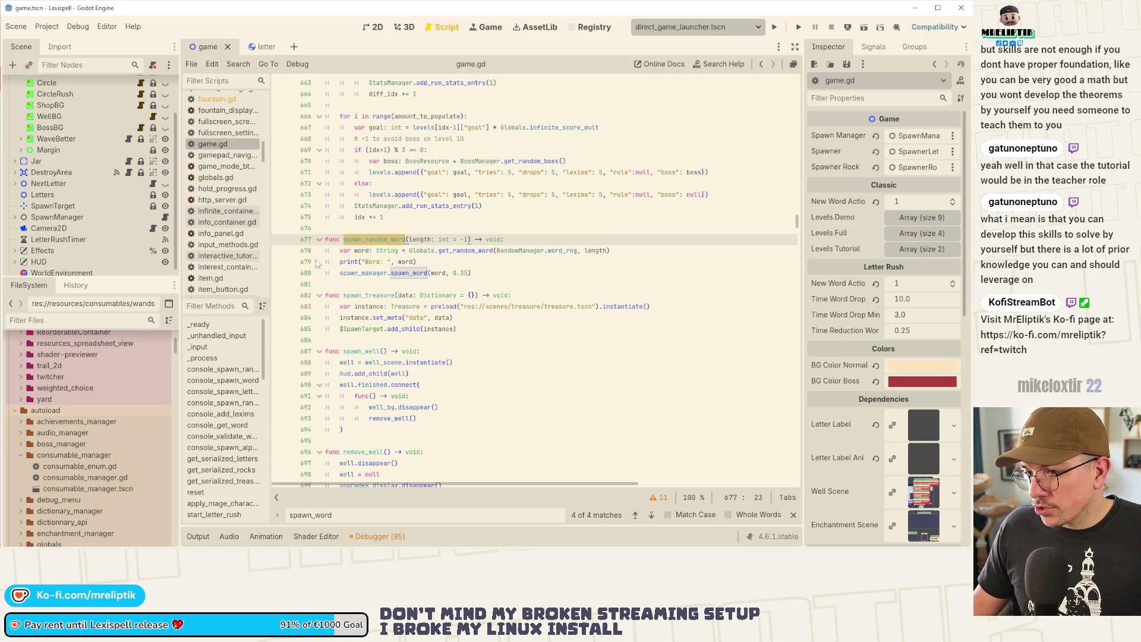
# - Search for spawn_random_word and step through the matches to its definition at line 677
pyautogui.hotkey('ctrl', 'f')
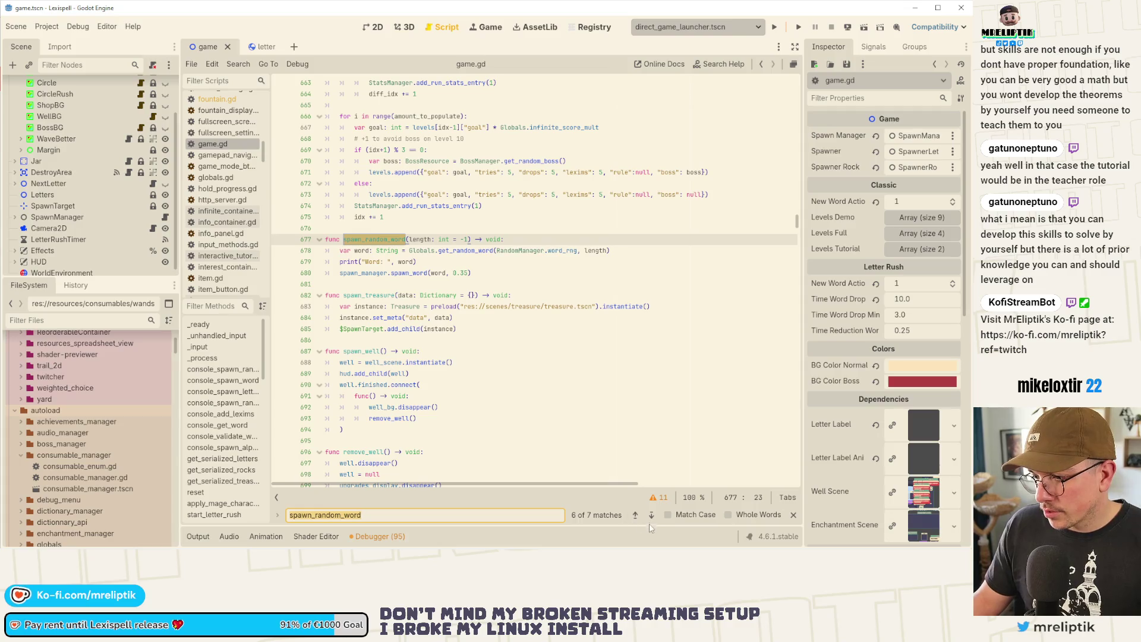
pyautogui.click(651, 515)
pyautogui.click(651, 517)
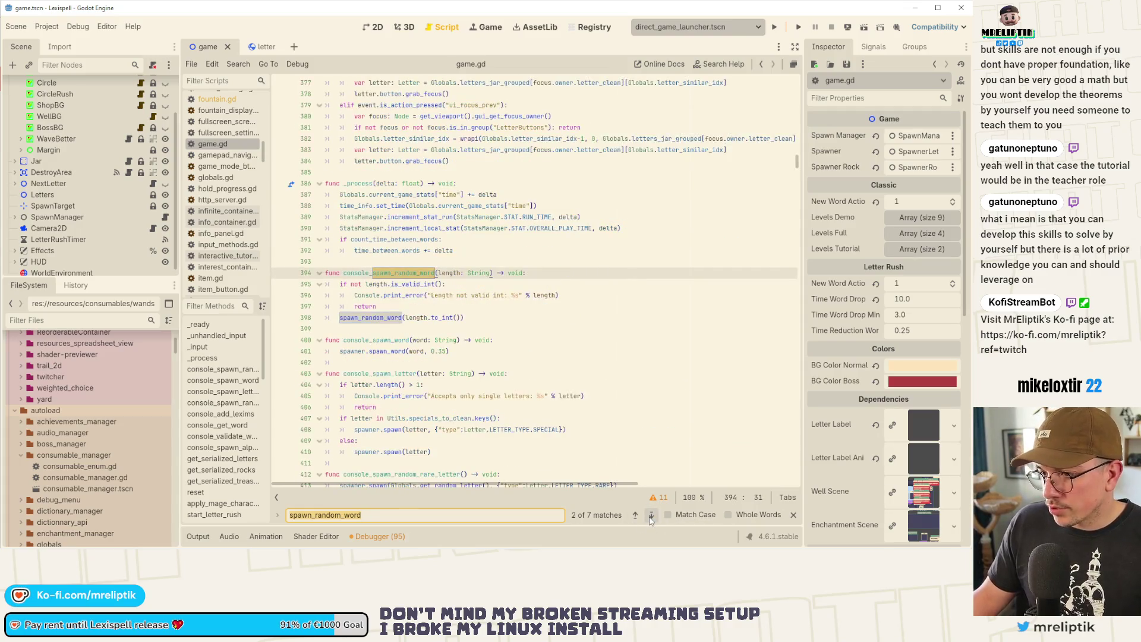
pyautogui.click(651, 517)
pyautogui.click(651, 517)
pyautogui.click(651, 517)
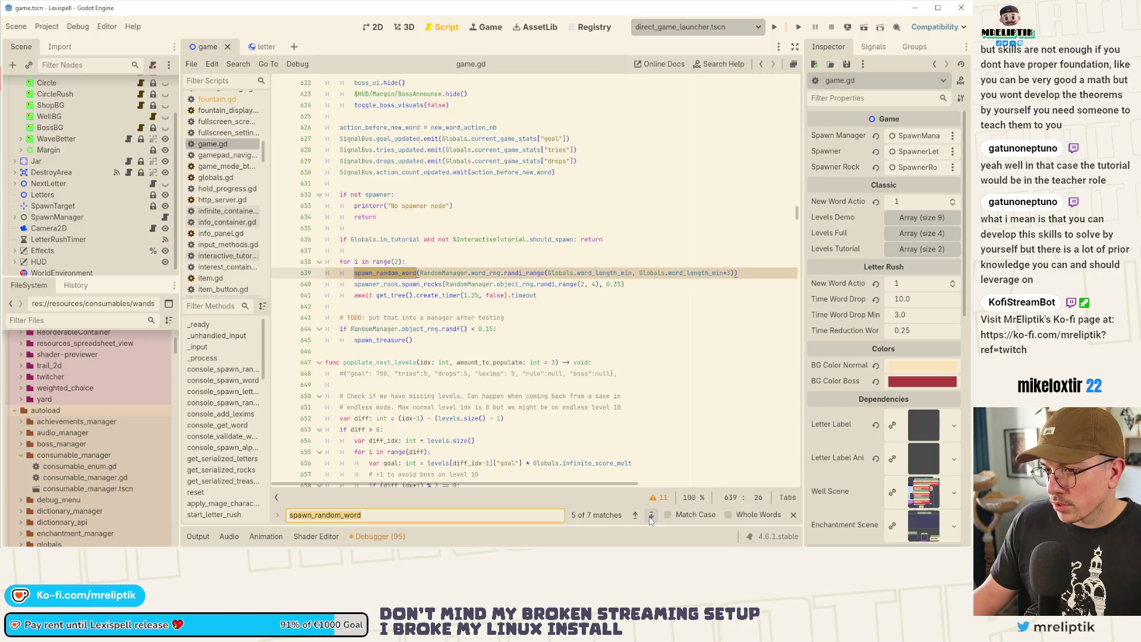
pyautogui.click(651, 516)
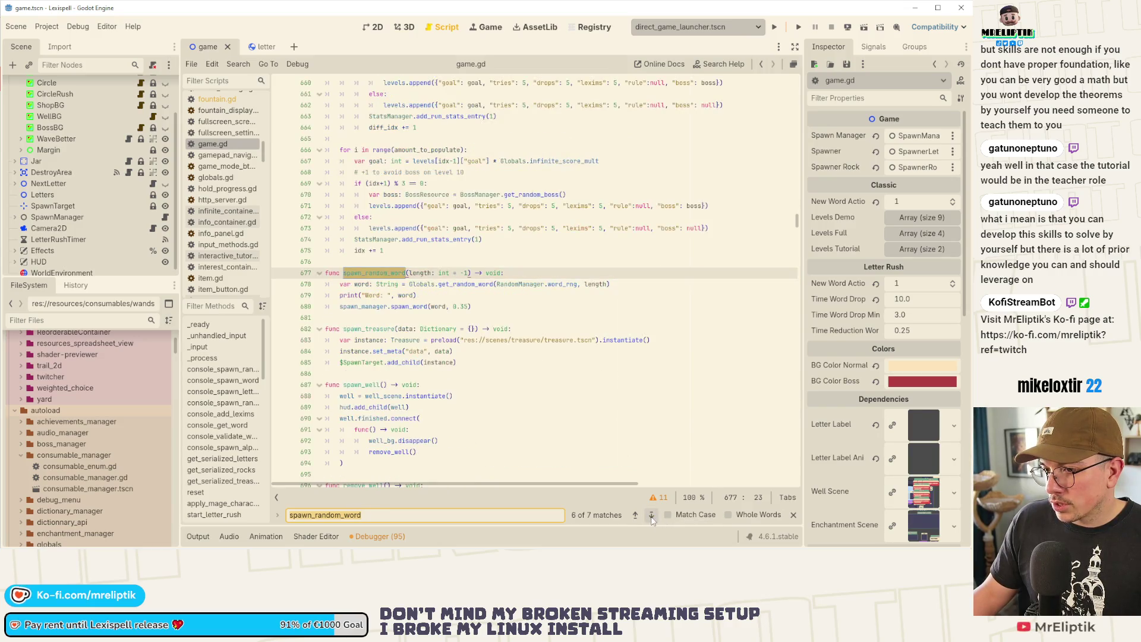
# - Insert a blank line after spawn_random_word to start a new function at line 682
pyautogui.click(349, 307)
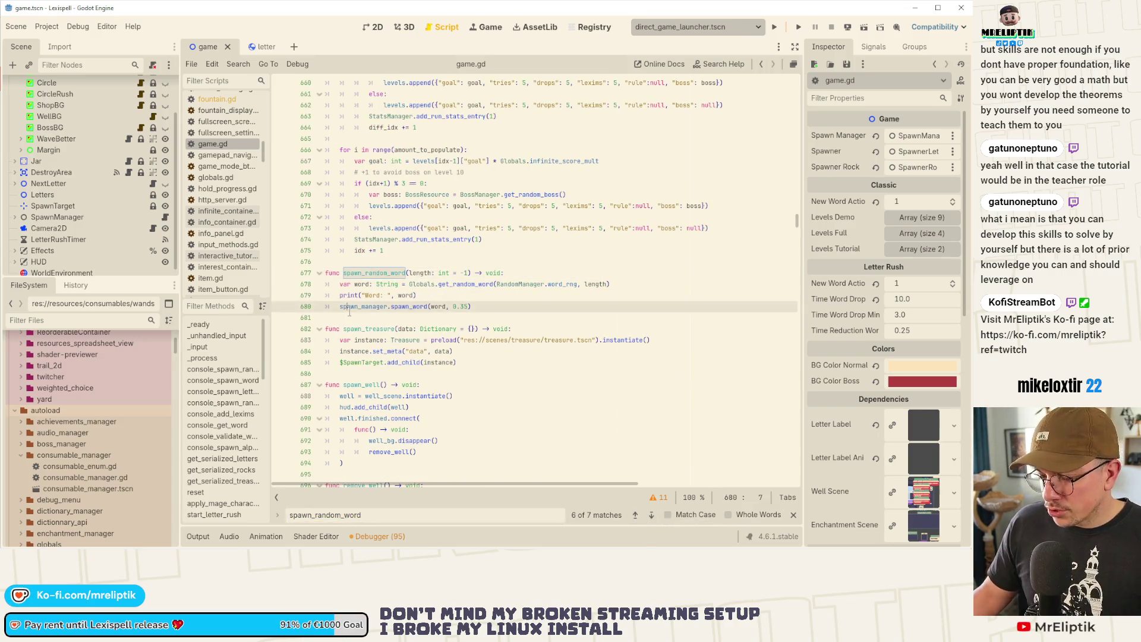
pyautogui.press('Down')
pyautogui.press('Return')
pyautogui.press('Return')
pyautogui.press('Up')
# - Declare func spawn_random_letters(amount: int) -> void: with a pass body and save
pyautogui.write('func spawn')
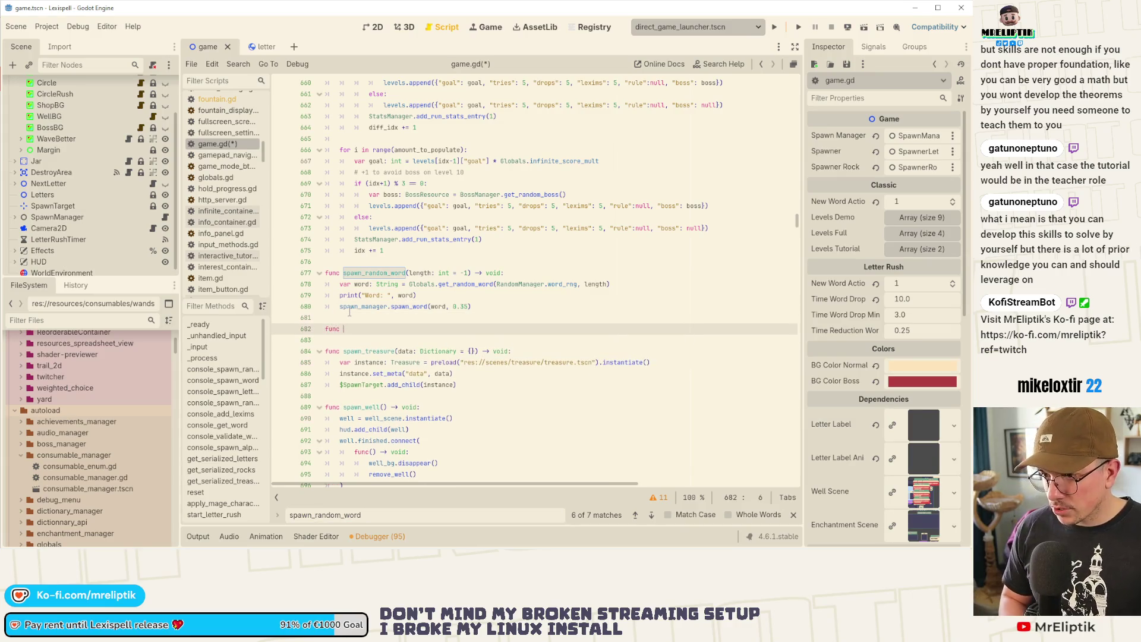
pyautogui.write('_random')
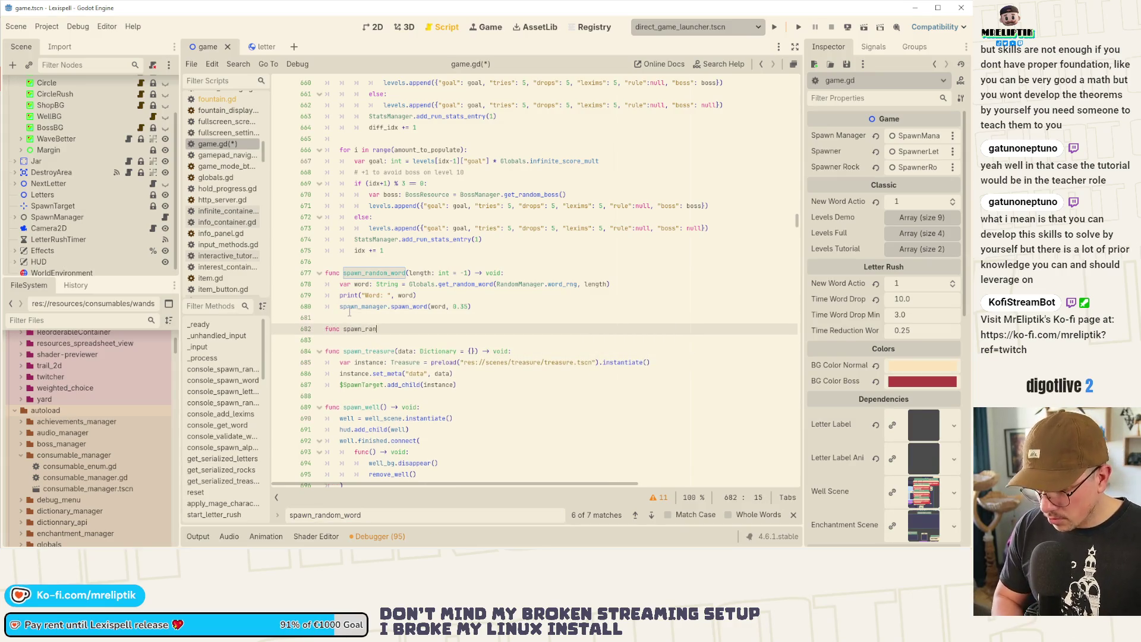
pyautogui.write('_letters(am')
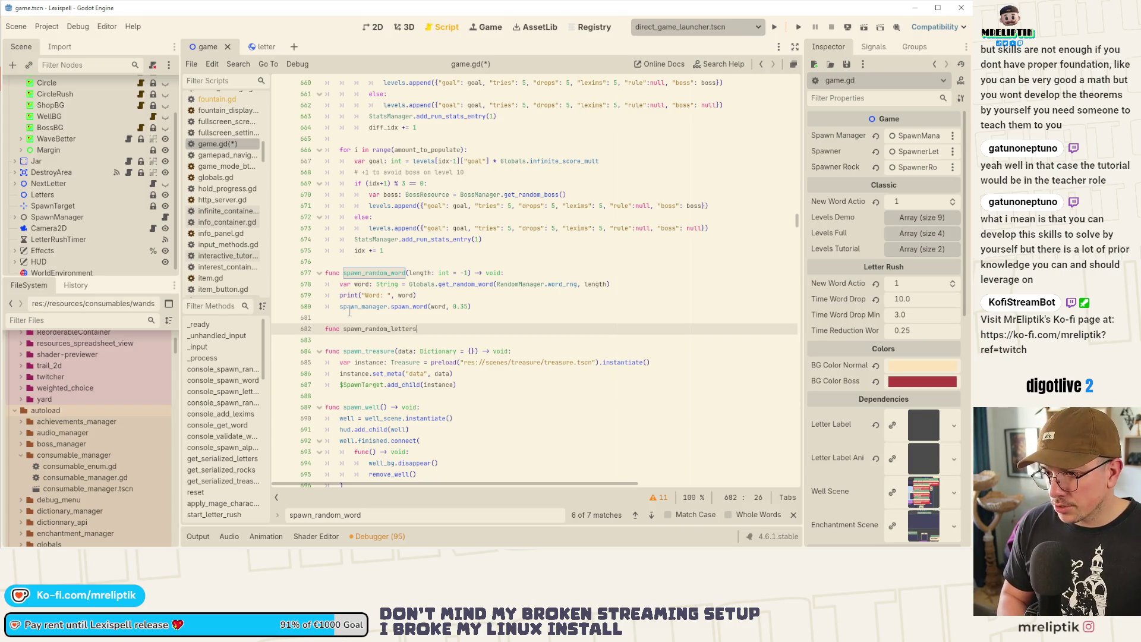
pyautogui.write('ount: int')
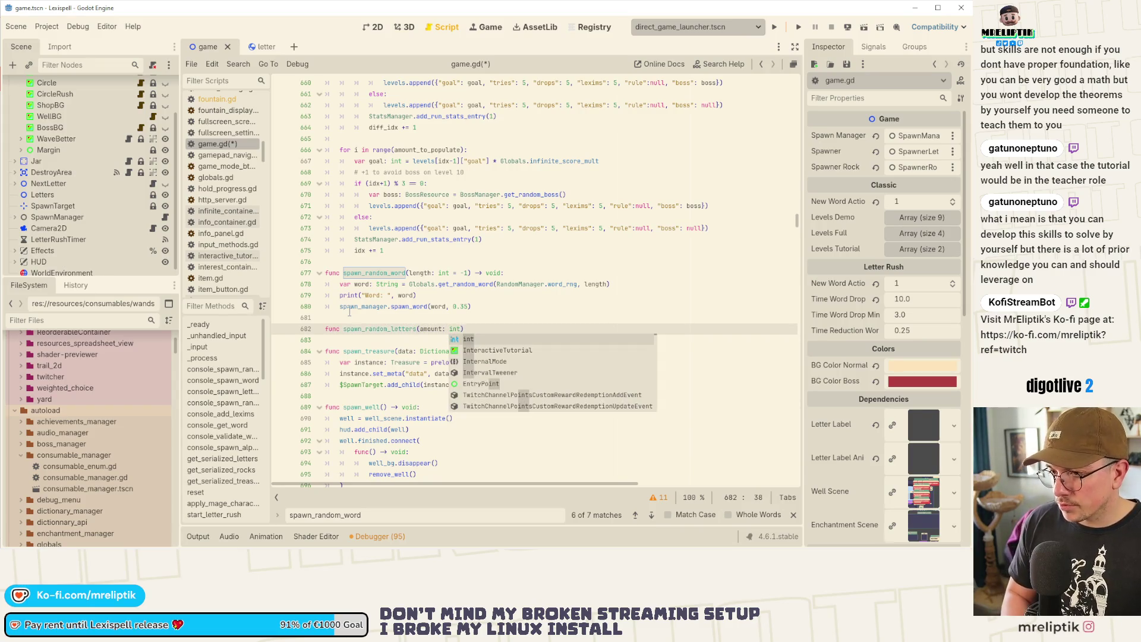
pyautogui.write(') -> void:')
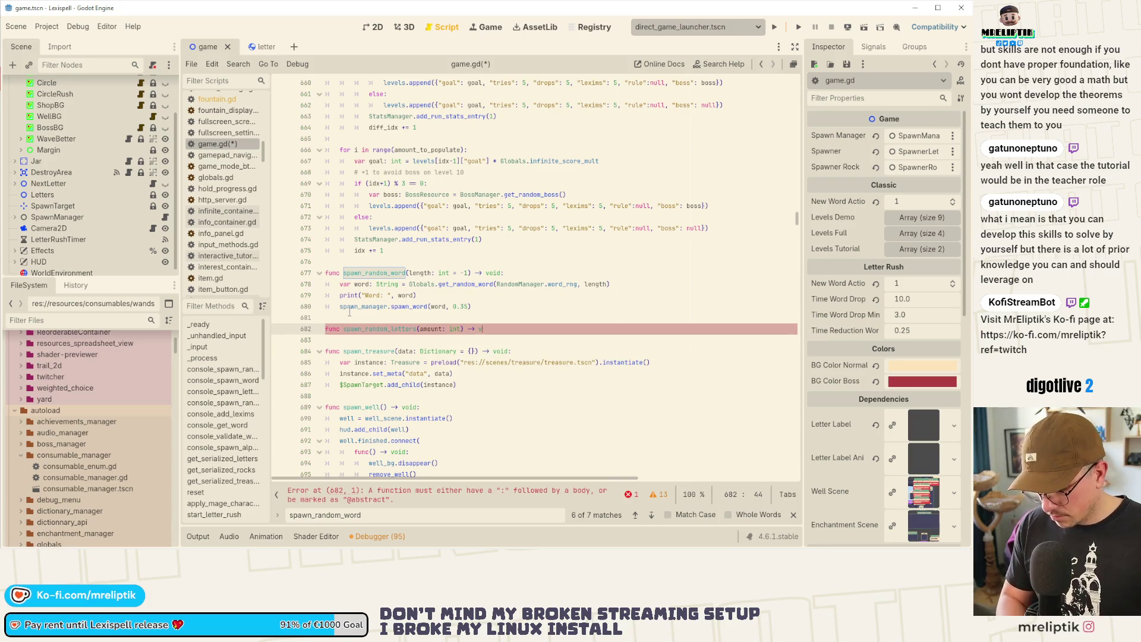
pyautogui.press('Return')
pyautogui.write('pass')
pyautogui.hotkey('ctrl', 's')
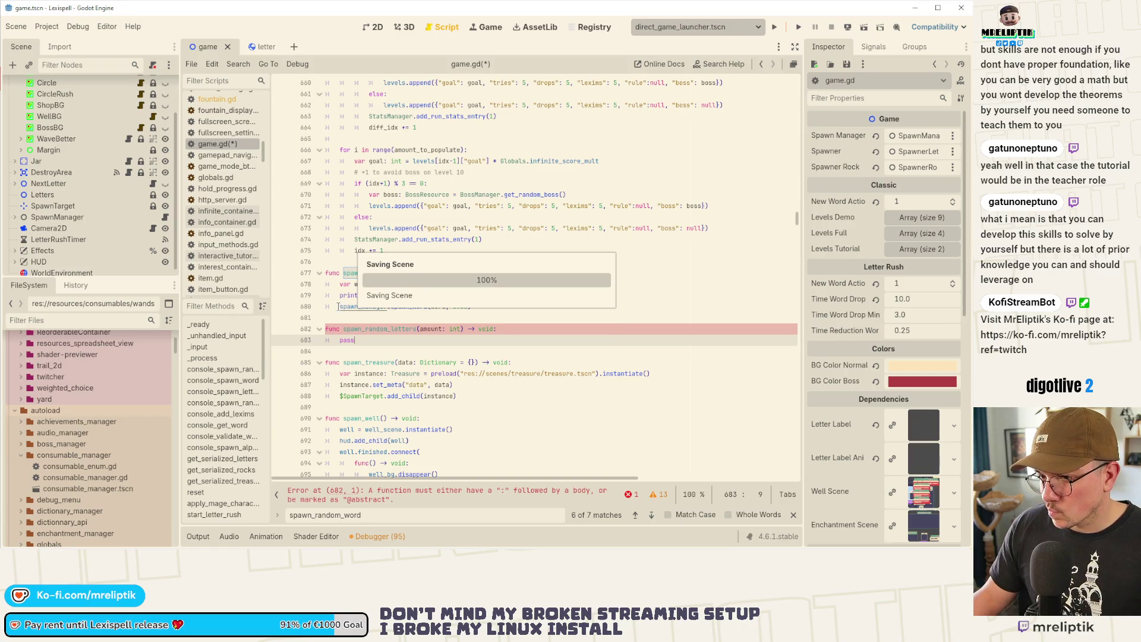
# - Replace the pass placeholder with a copy of the spawn_word call from line 680
pyautogui.moveTo(337, 306); pyautogui.dragTo(472, 307)
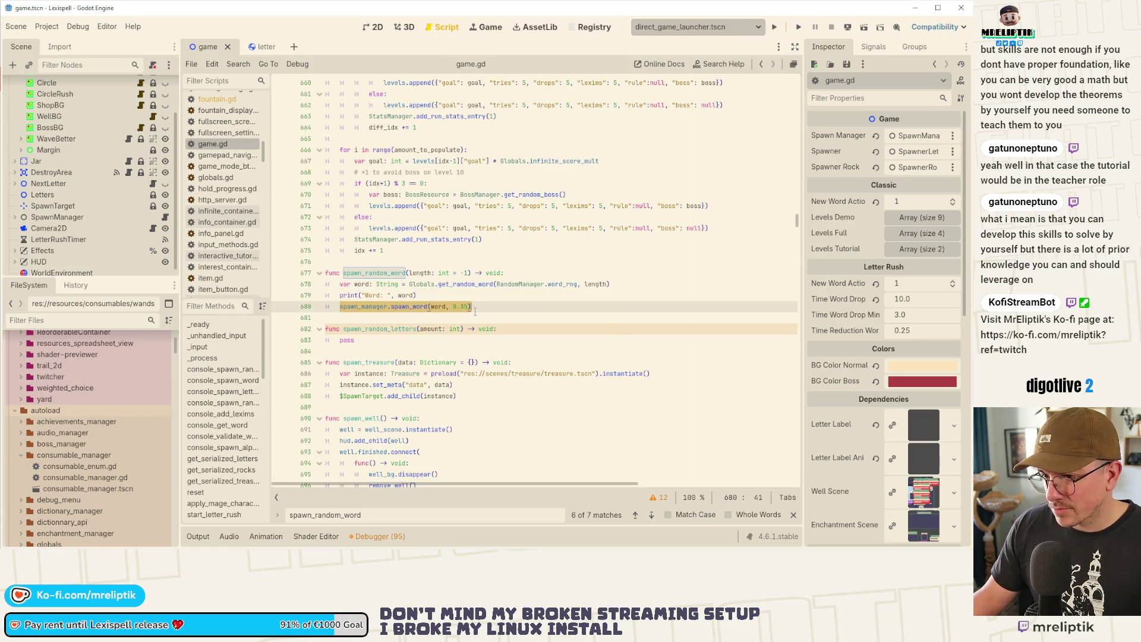
pyautogui.hotkey('ctrl', 'c')
pyautogui.click(378, 342)
pyautogui.press('BackSpace')
pyautogui.press('BackSpace')
pyautogui.press('BackSpace')
pyautogui.press('Return')
pyautogui.hotkey('ctrl', 'v')
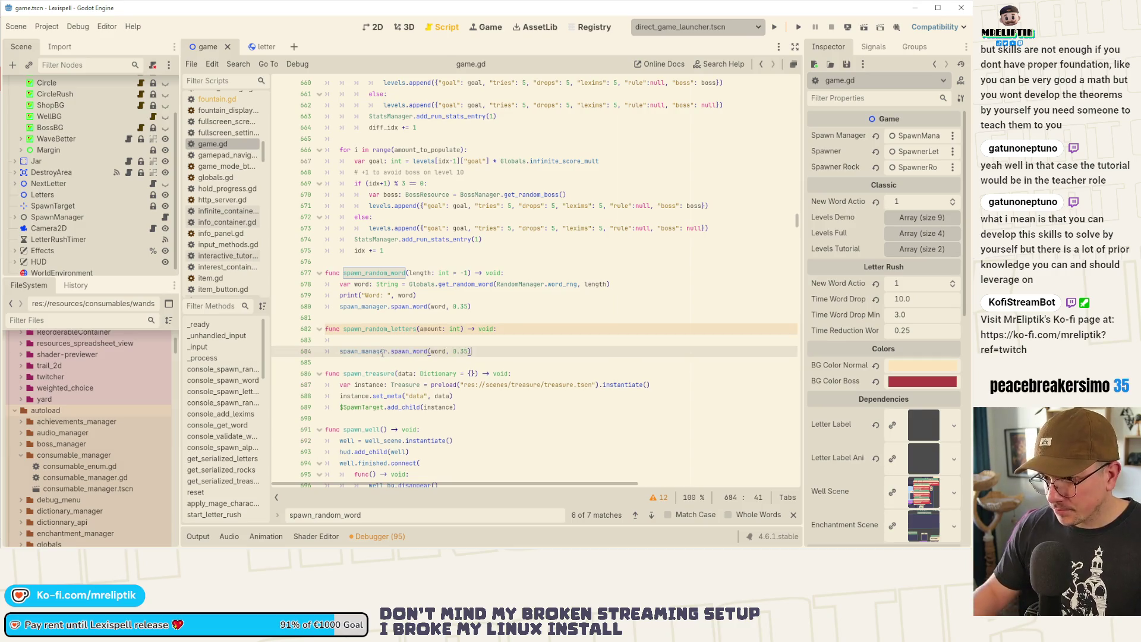
# - Paste the Globals.get_random_word call into the new function and change it to get_random_weighted
pyautogui.click(435, 295)
pyautogui.moveTo(409, 284); pyautogui.dragTo(610, 284)
pyautogui.hotkey('ctrl', 'c')
pyautogui.click(356, 340)
pyautogui.hotkey('ctrl', 'v')
pyautogui.doubleClick(410, 340)
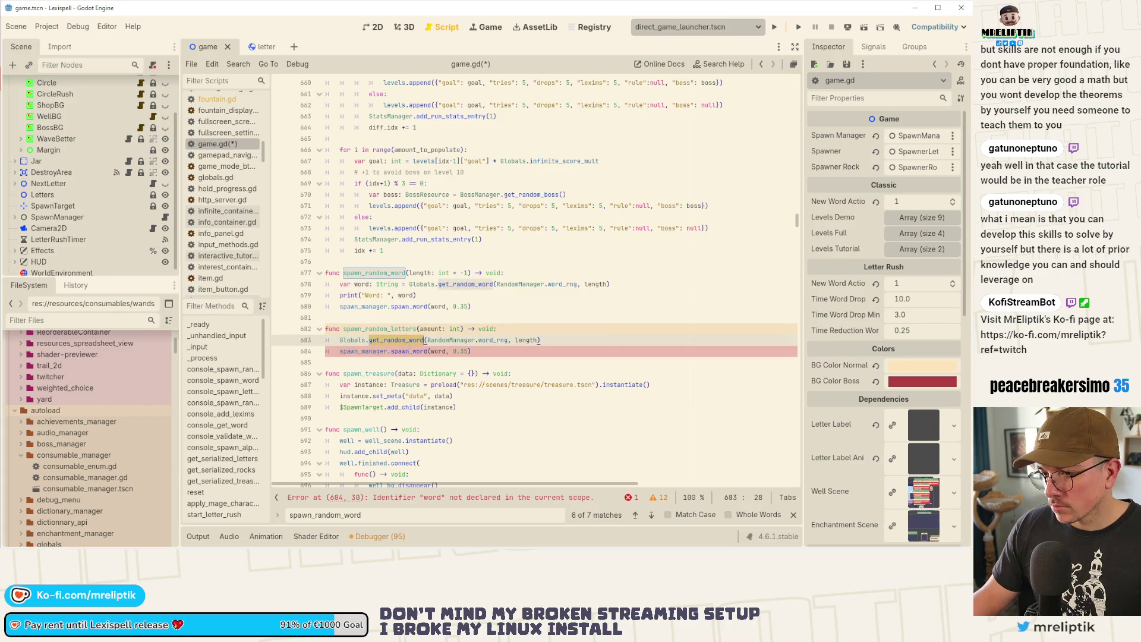
pyautogui.write('get_random')
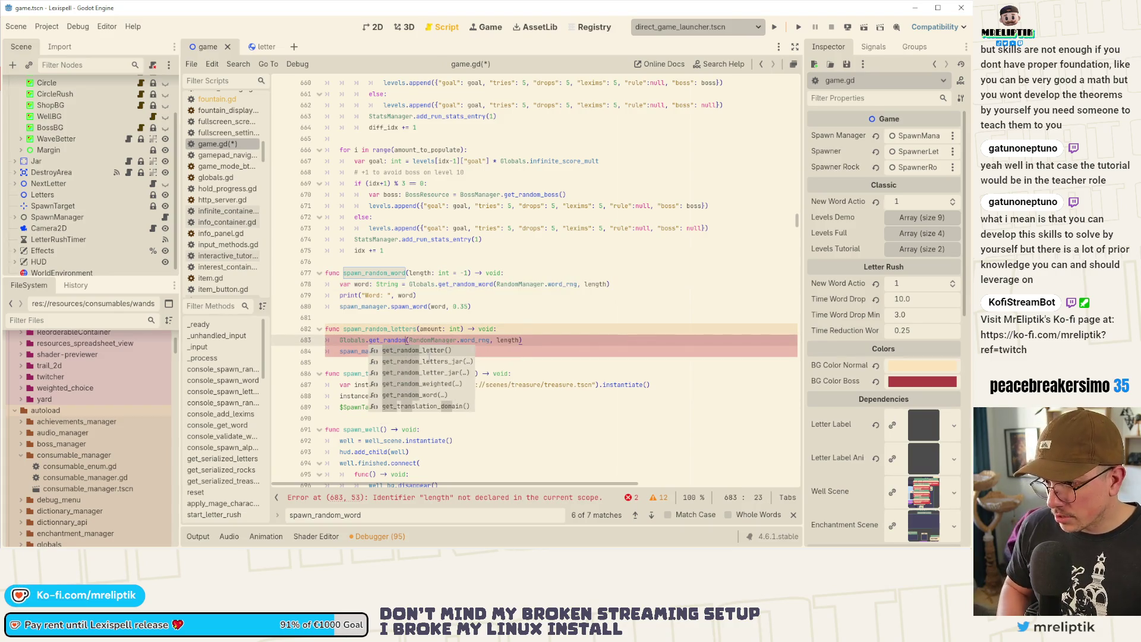
pyautogui.press('Down')
pyautogui.press('Down')
pyautogui.press('Down')
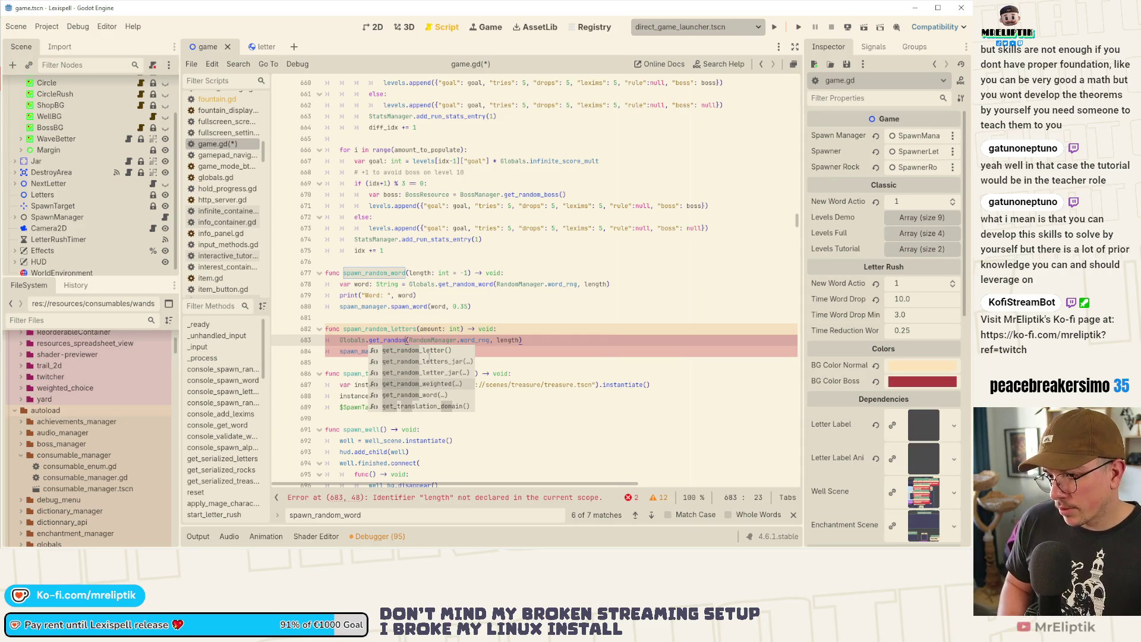
pyautogui.press('Return')
# - Trim the call's arguments down to RandomManager.word_rng and add a comma before it
pyautogui.hotkey('ctrl', 'Right')
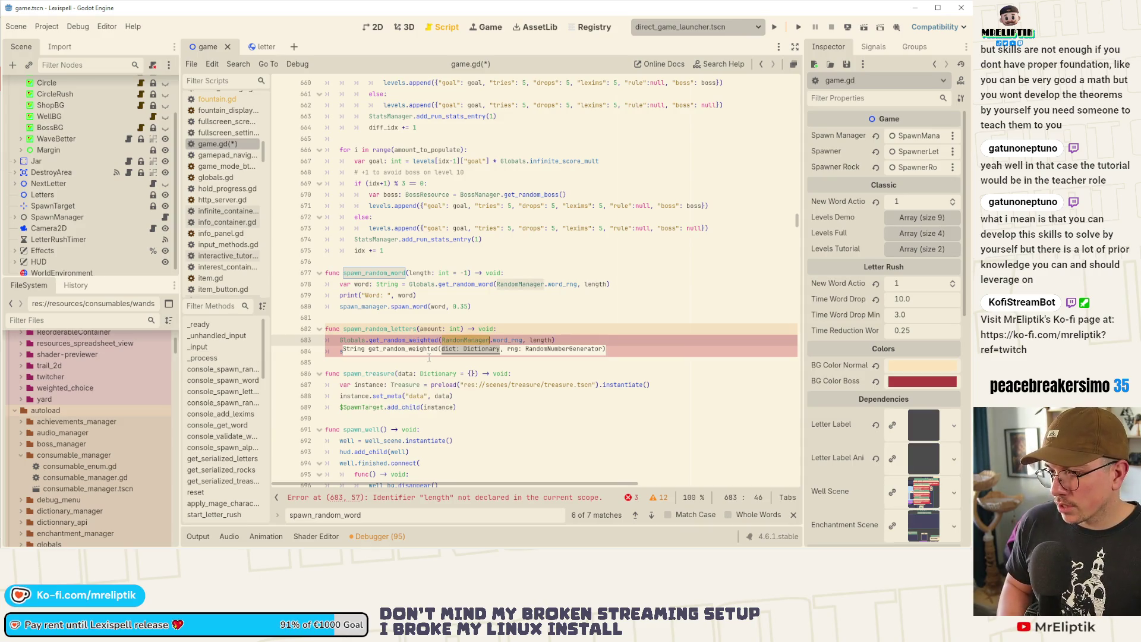
pyautogui.hotkey('ctrl', 'shift', 'Right')
pyautogui.hotkey('ctrl', 'shift', 'Right')
pyautogui.press('BackSpace')
pyautogui.hotkey('ctrl', 'BackSpace')
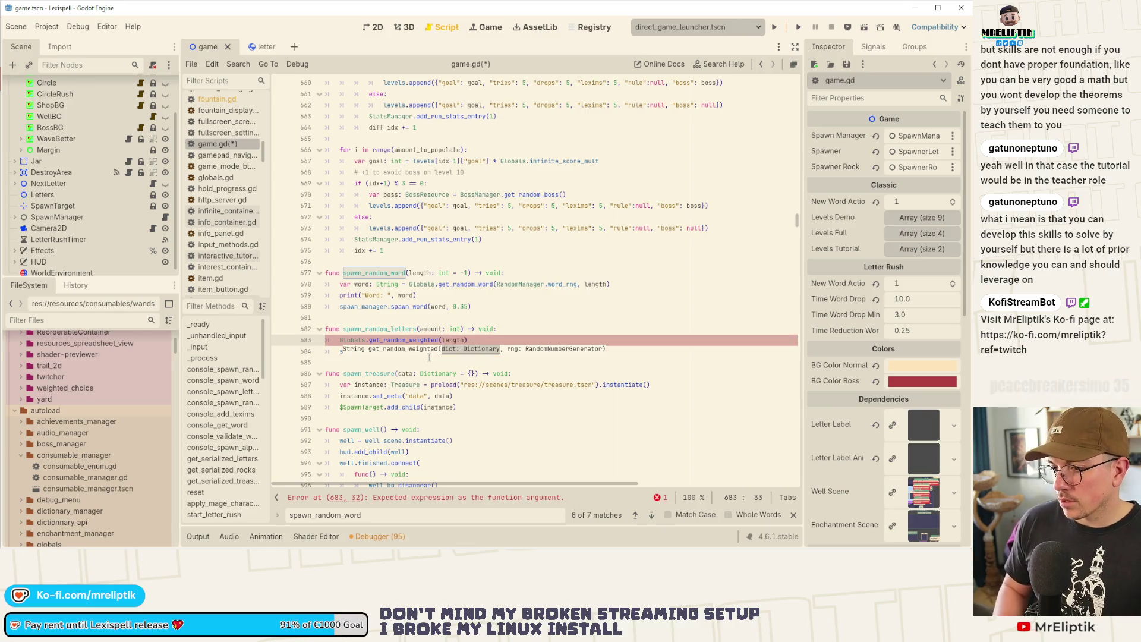
pyautogui.hotkey('ctrl', 'Delete')
pyautogui.hotkey('ctrl', 'z')
pyautogui.hotkey('ctrl', 'z')
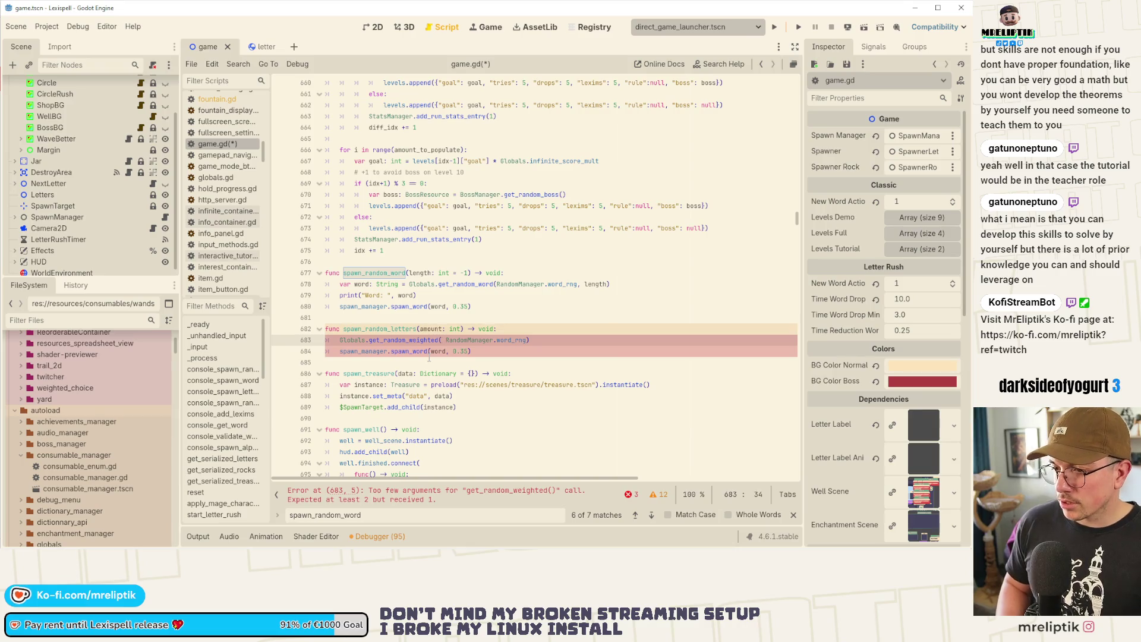
pyautogui.write(',')
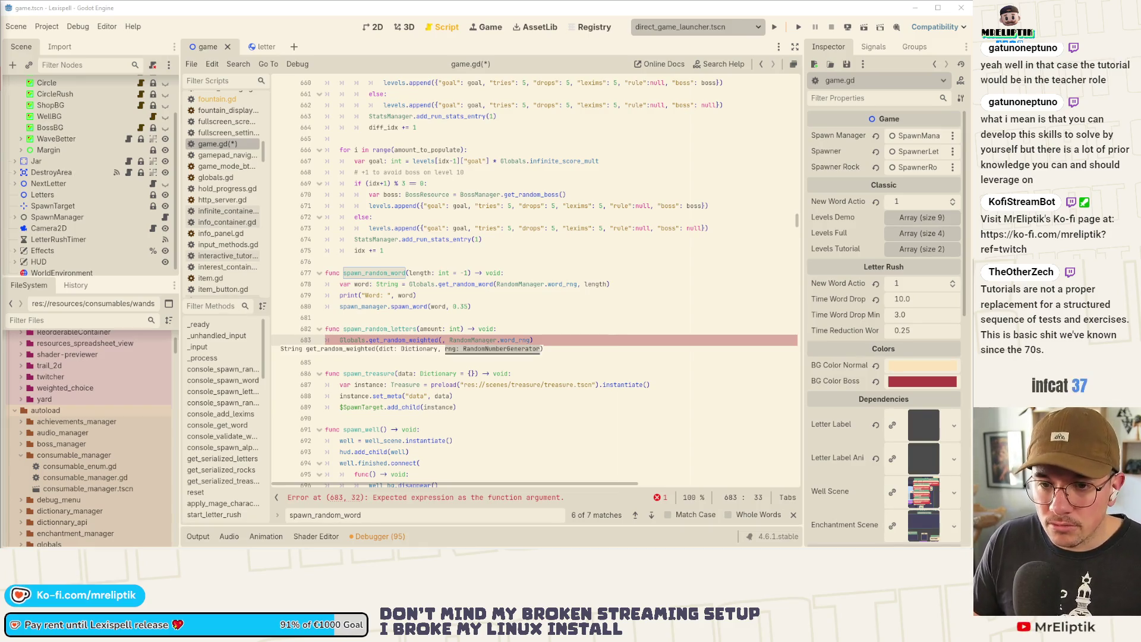
# - Delete the space before the comma in get_random_weighted( and start typing Globals.letter_p as the first argument
pyautogui.click(428, 339)
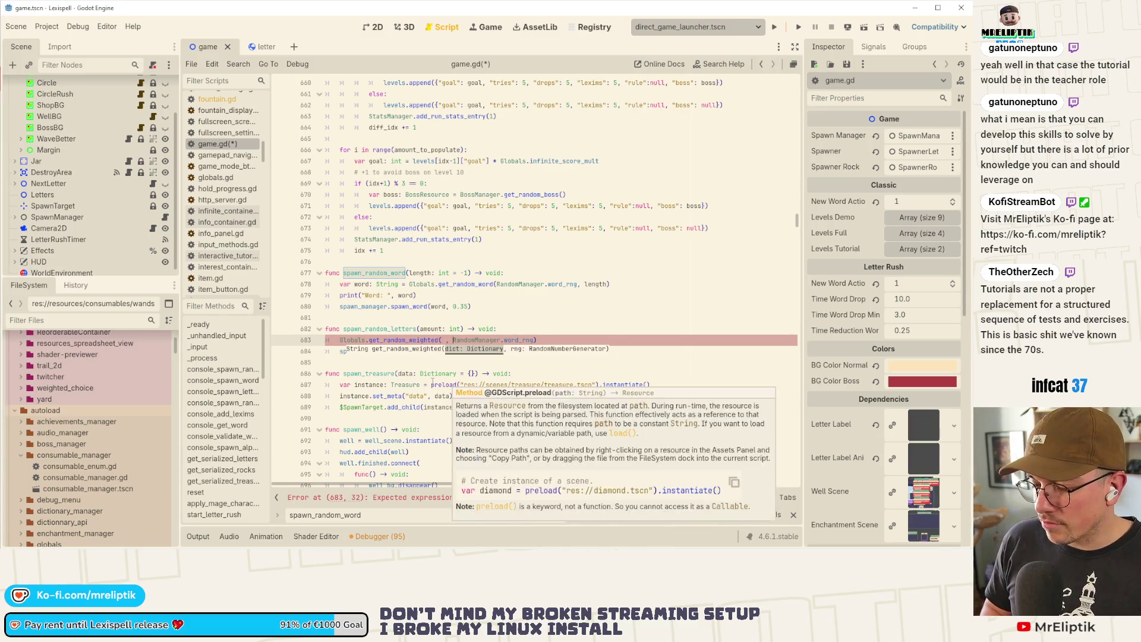
pyautogui.press('BackSpace')
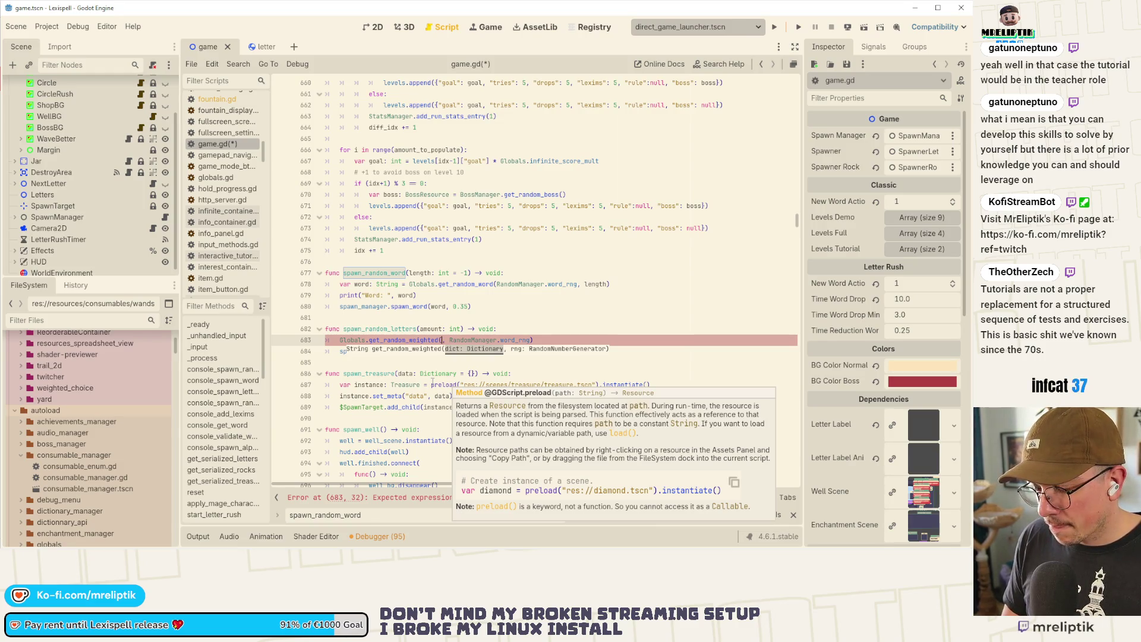
pyautogui.write('Glob')
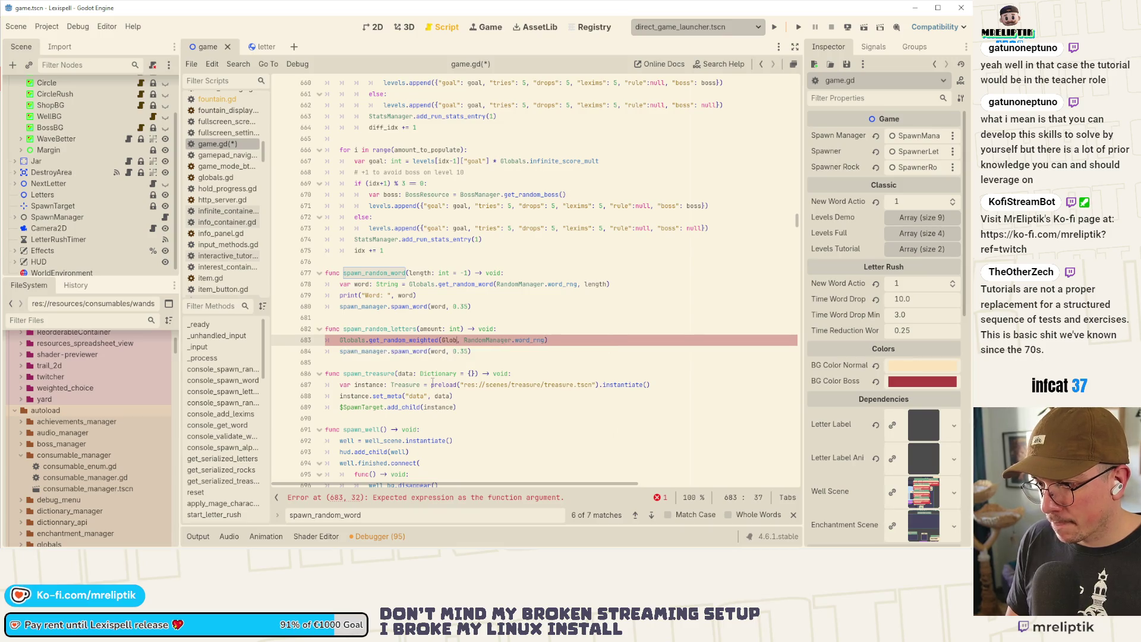
pyautogui.write('als')
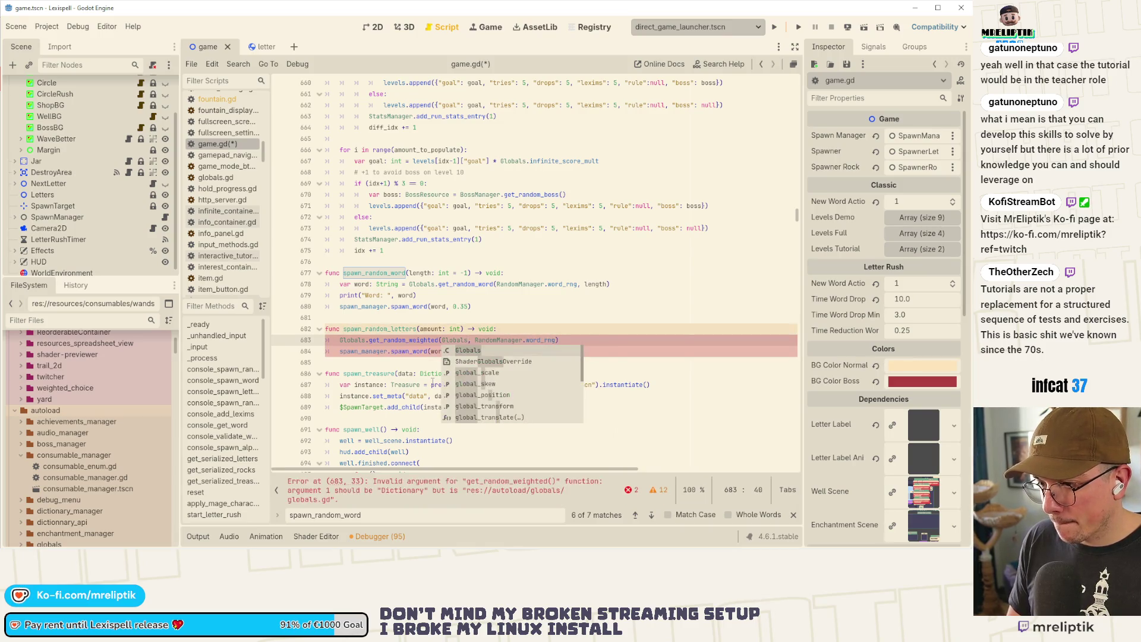
pyautogui.write('.letter')
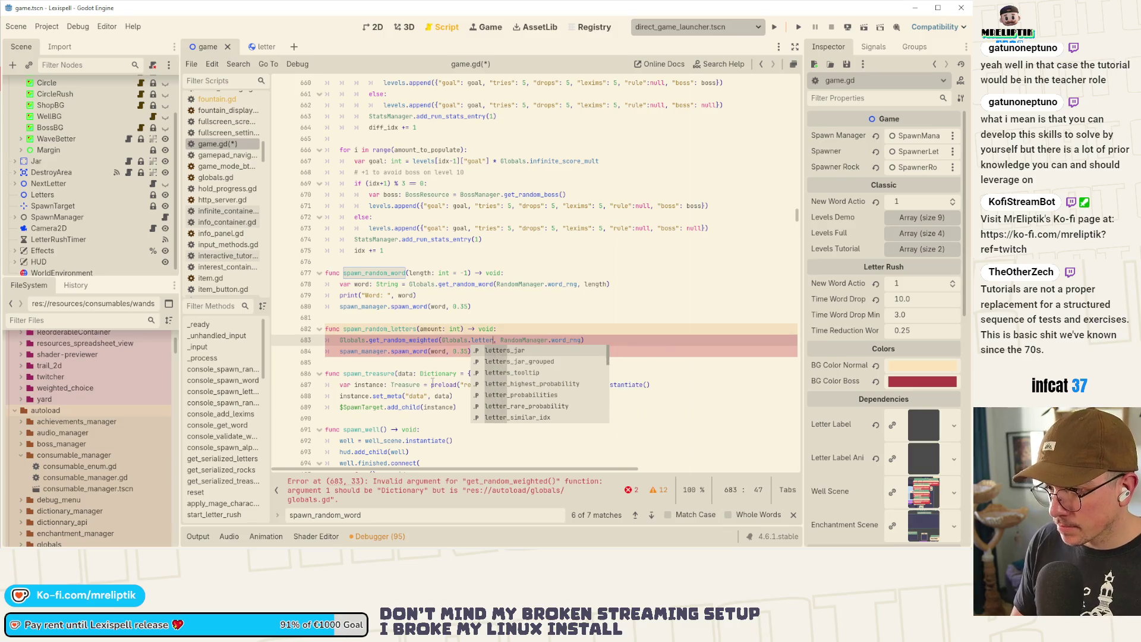
pyautogui.write('_p')
# - Complete Globals.letter_probabilities as the first argument, save, and prefix the line with var word: String = ""
pyautogui.press('Return')
pyautogui.hotkey('ctrl', 's')
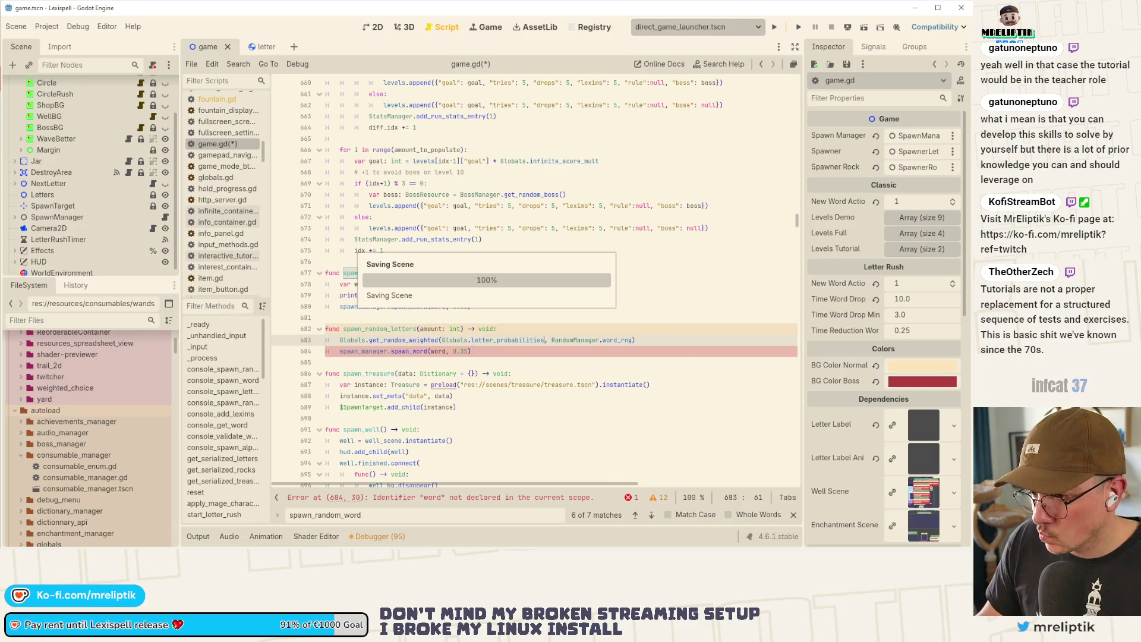
pyautogui.doubleClick(432, 328)
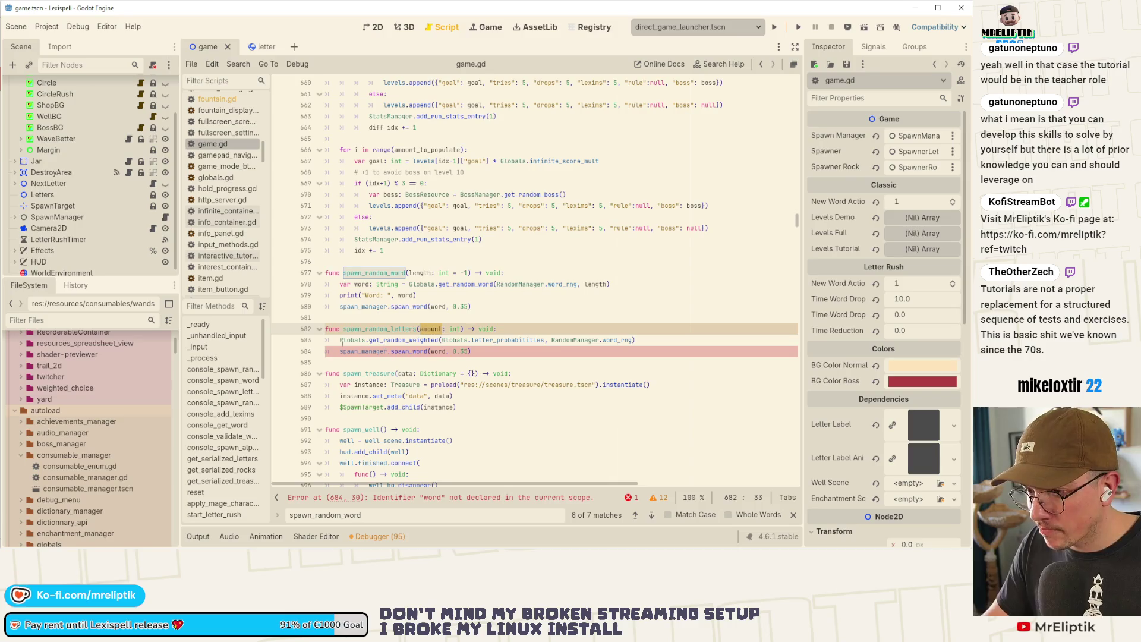
pyautogui.click(338, 340)
pyautogui.write('var word: ')
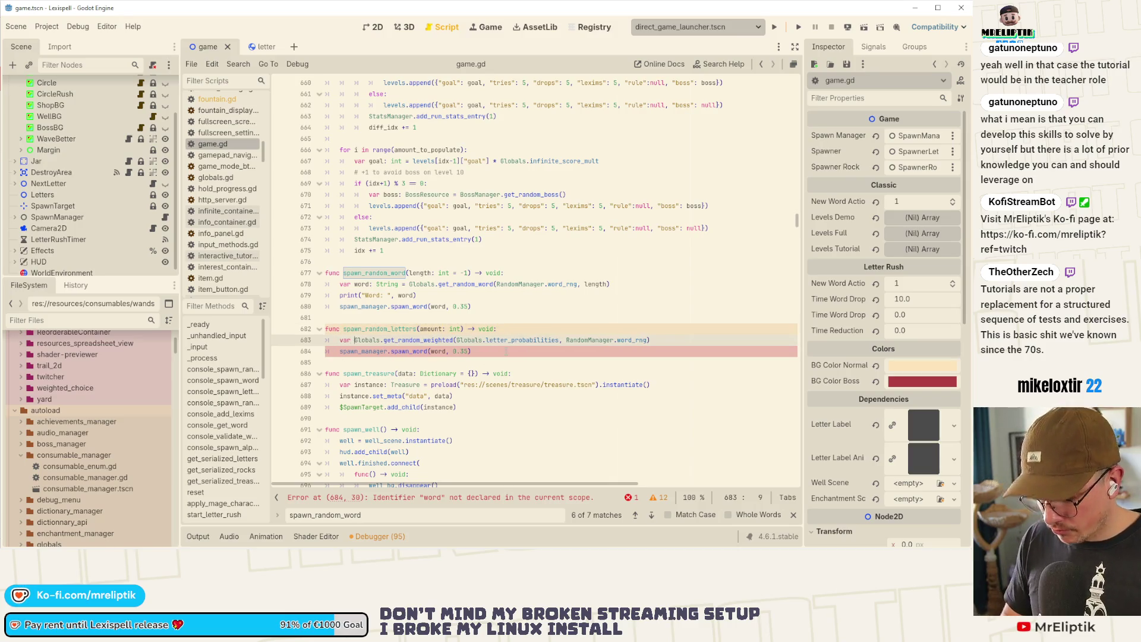
pyautogui.write('String = "')
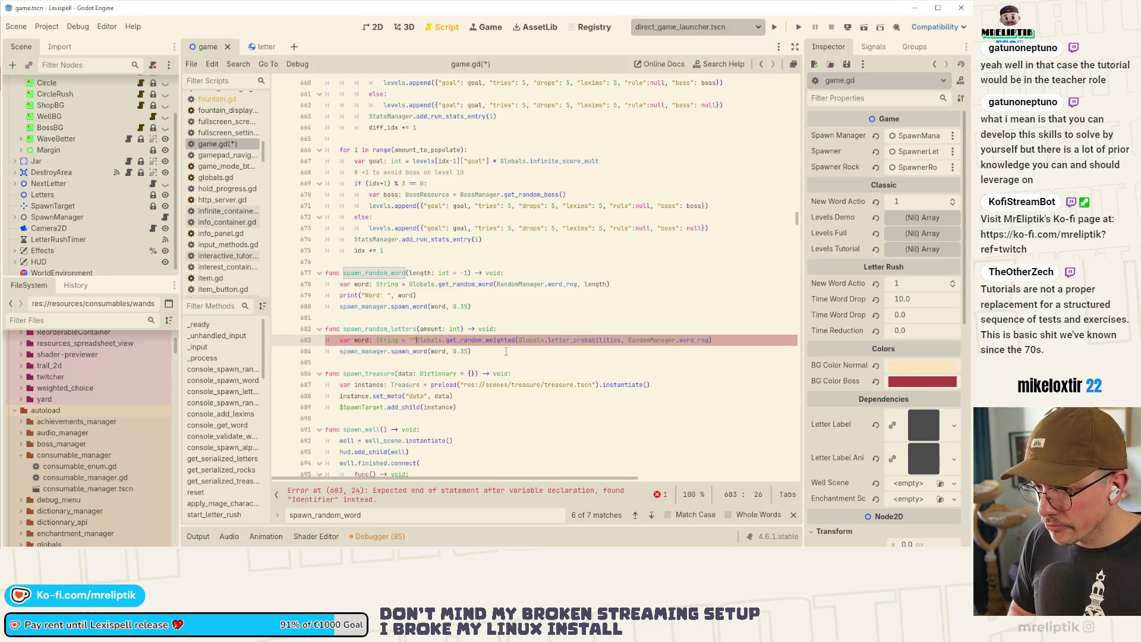
pyautogui.write('"')
# - Move the Globals call to its own line and add a for i in range(amount): loop above it
pyautogui.press('Return')
pyautogui.press('Return')
pyautogui.press('Up')
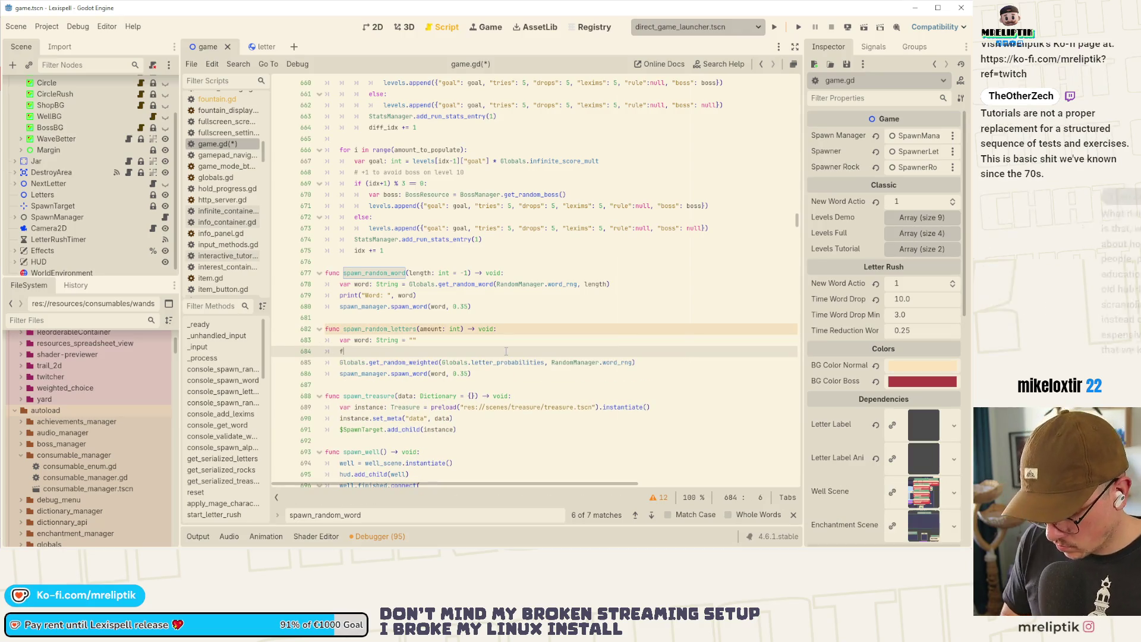
pyautogui.write('for i inran')
pyautogui.press('BackSpace')
pyautogui.press('BackSpace')
pyautogui.press('BackSpace')
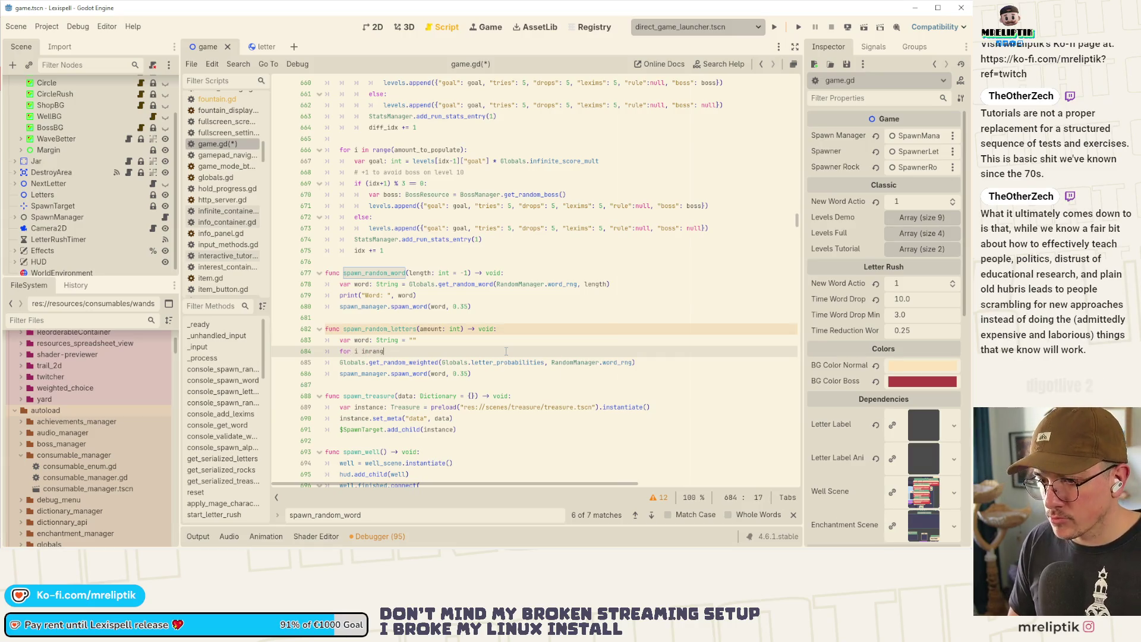
pyautogui.write('ran')
pyautogui.press('Return')
pyautogui.write('amount):')
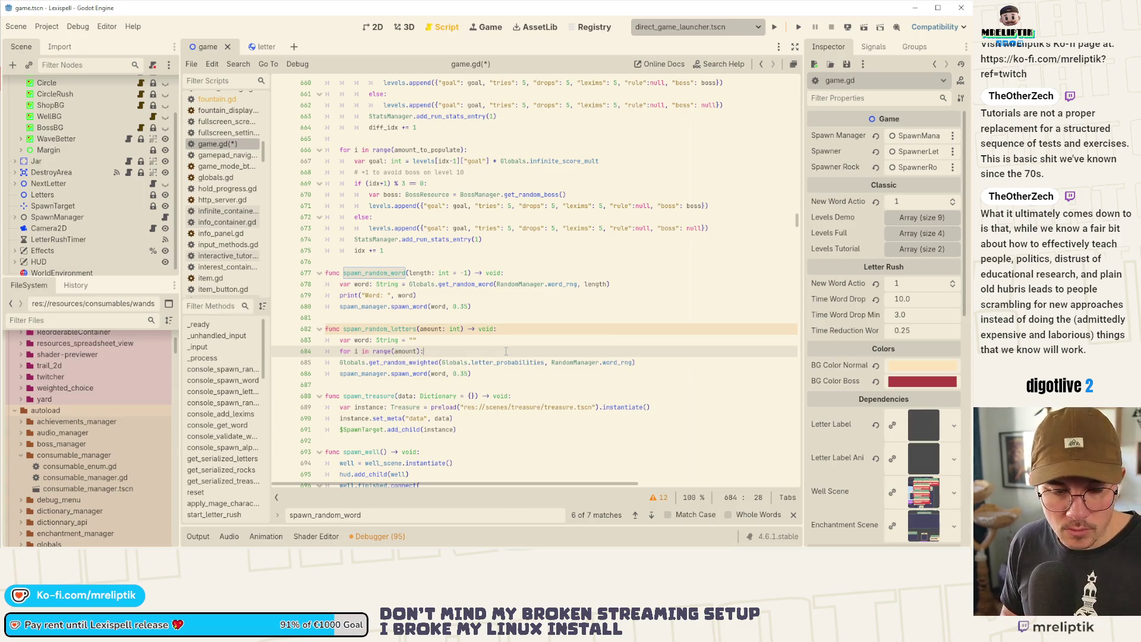
# - Indent the Globals call into the loop, prefix it with word +=, and save
pyautogui.press('Down')
pyautogui.press('Home')
pyautogui.press('Tab')
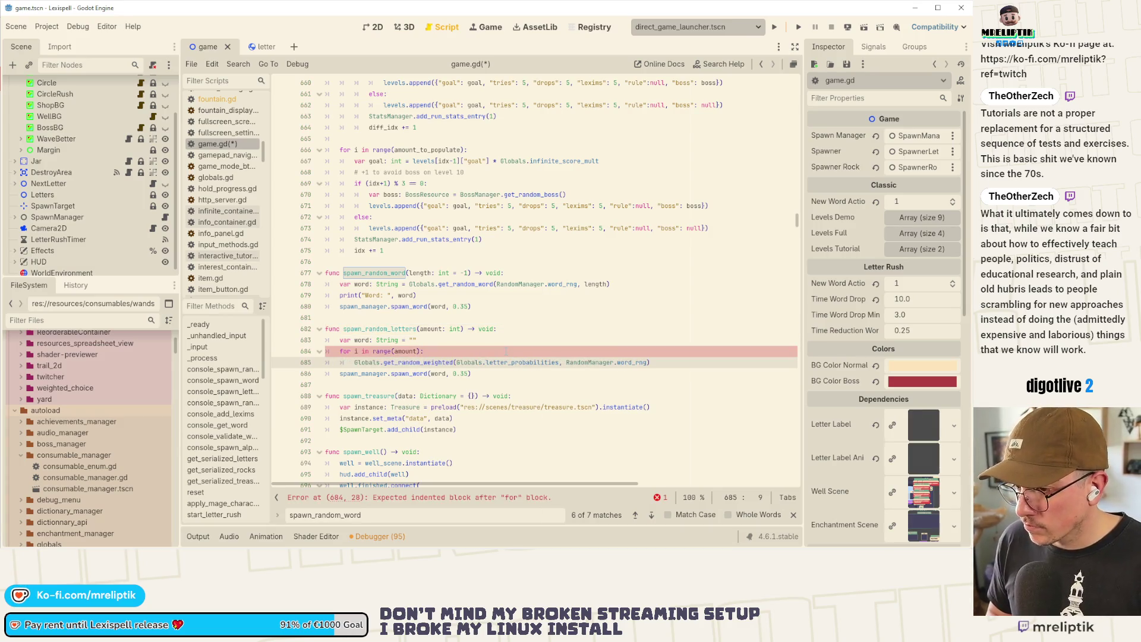
pyautogui.write('amount')
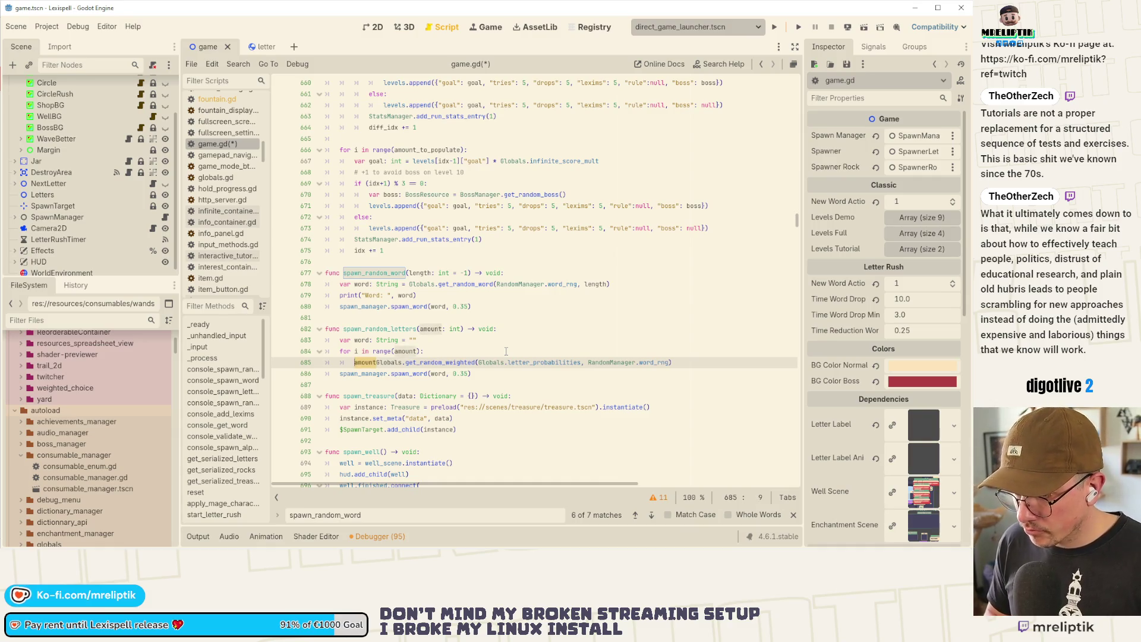
pyautogui.press('Delete')
pyautogui.press('Delete')
pyautogui.press('Delete')
pyautogui.write('word +=')
pyautogui.hotkey('ctrl', 's')
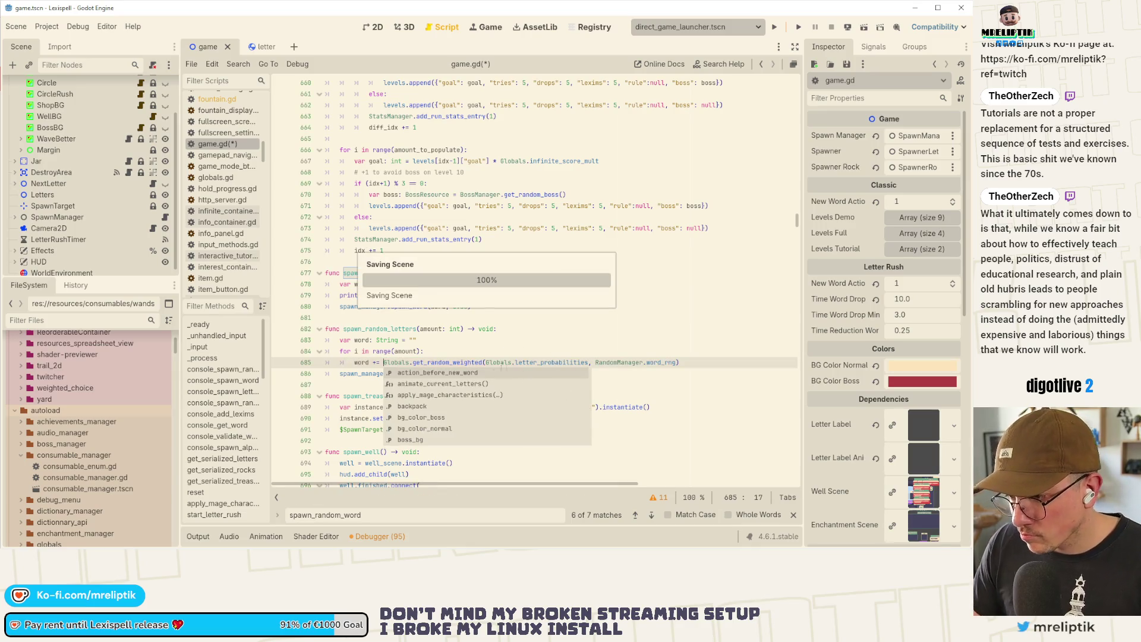
pyautogui.press('Home')
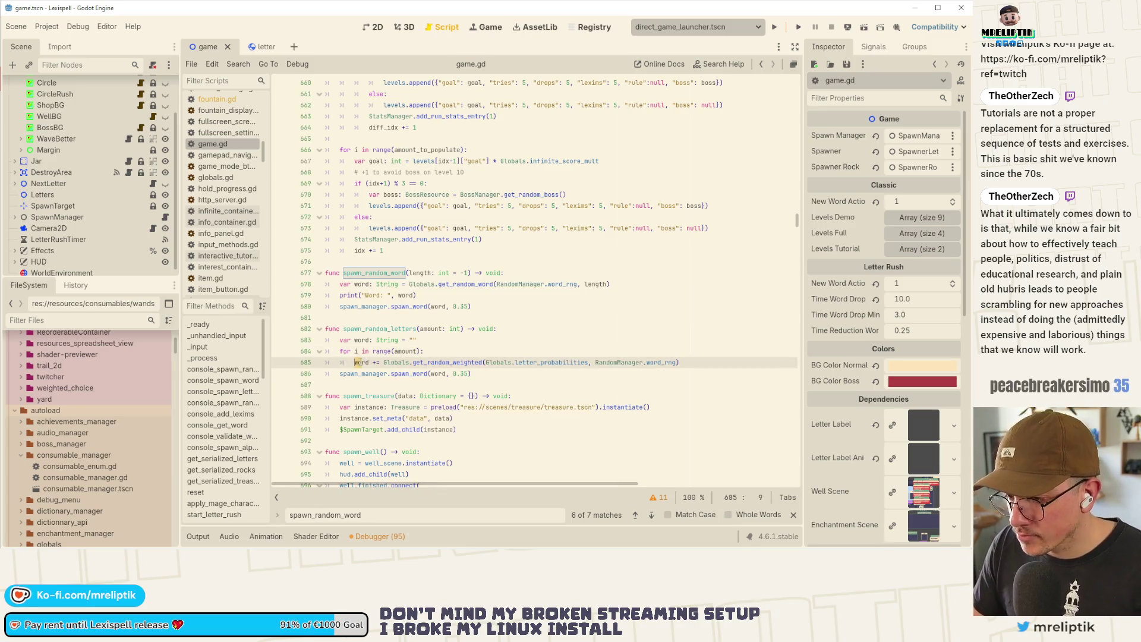
pyautogui.click(362, 362)
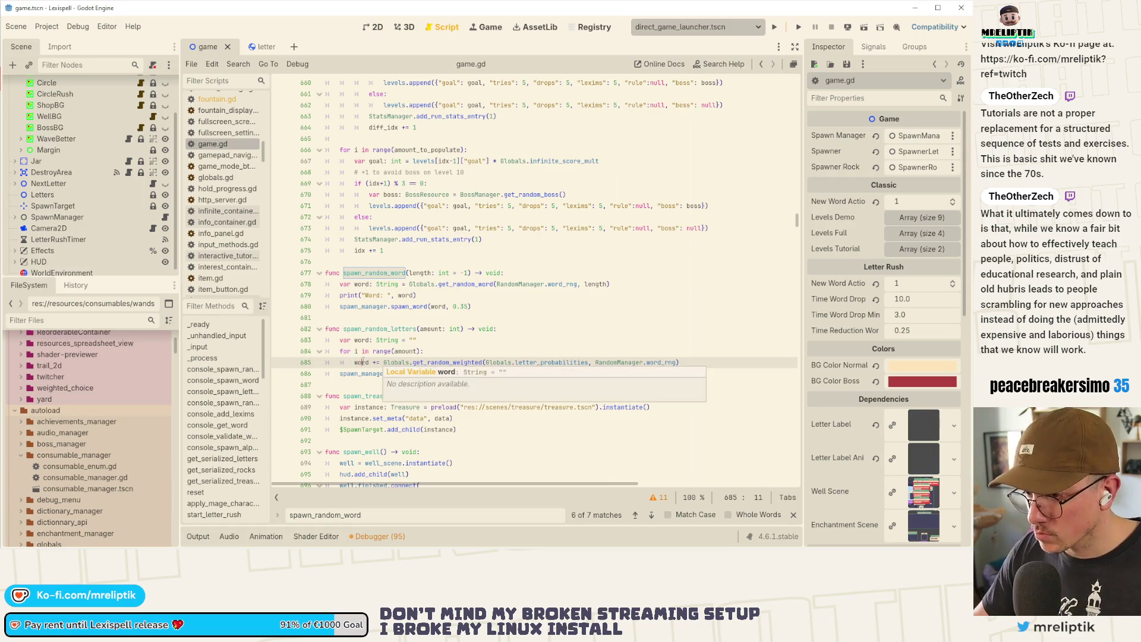
pyautogui.click(359, 362)
pyautogui.moveTo(362, 362)
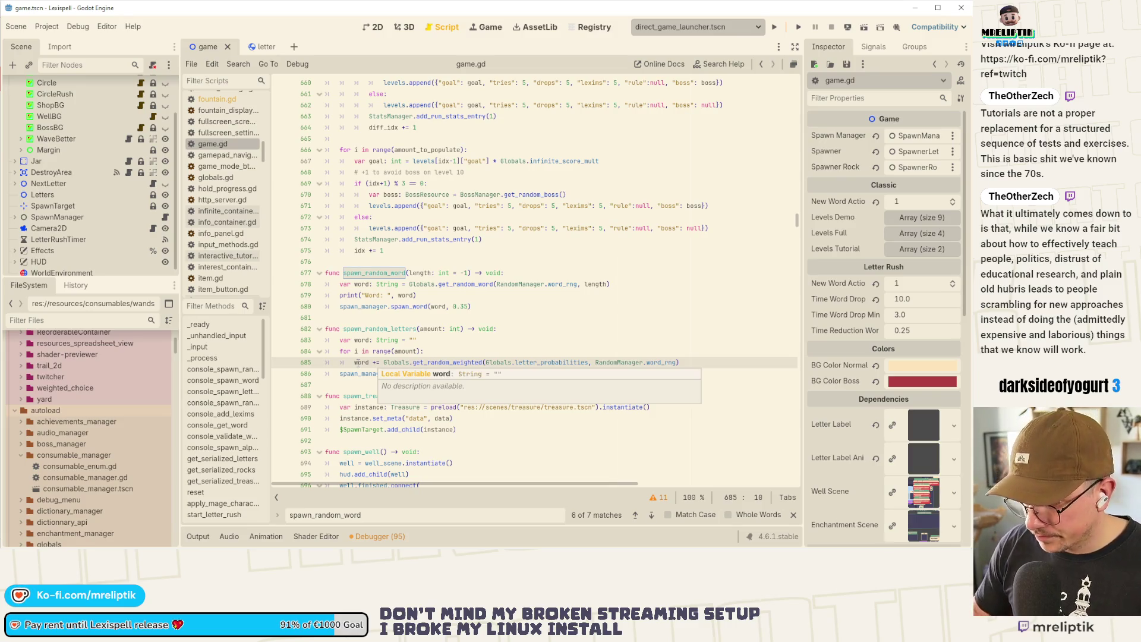
pyautogui.press('Up')
pyautogui.press('End')
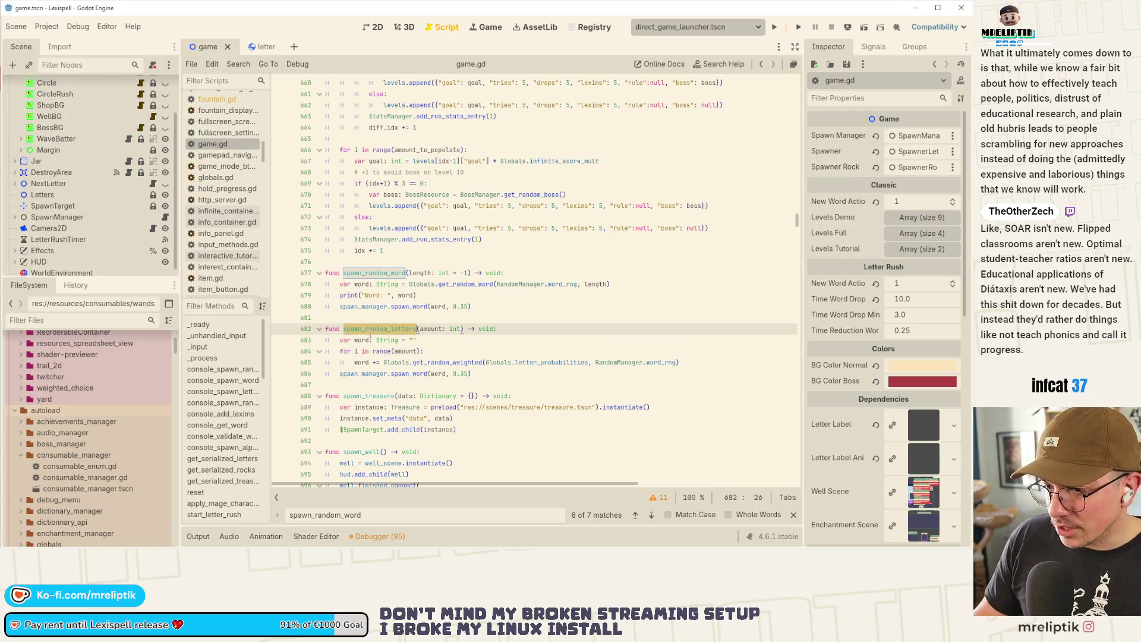
# - Add spawn_random_letters(amount) below spawn_random_word(amount), comment out the word call, and save
pyautogui.press('Up')
pyautogui.press('Up')
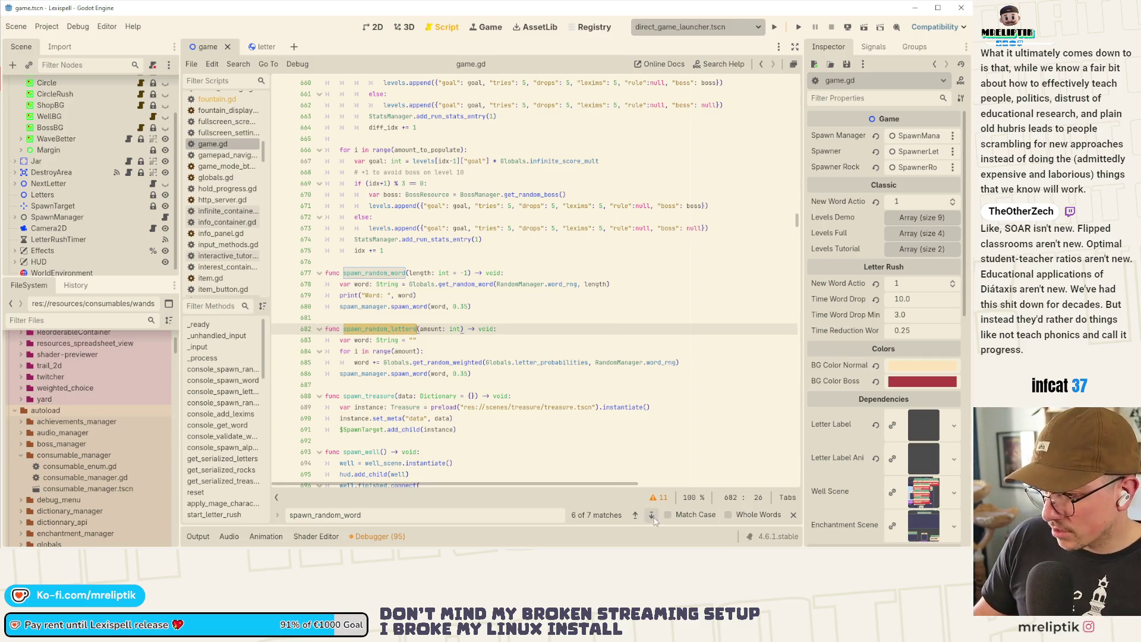
pyautogui.click(651, 515)
pyautogui.click(482, 261)
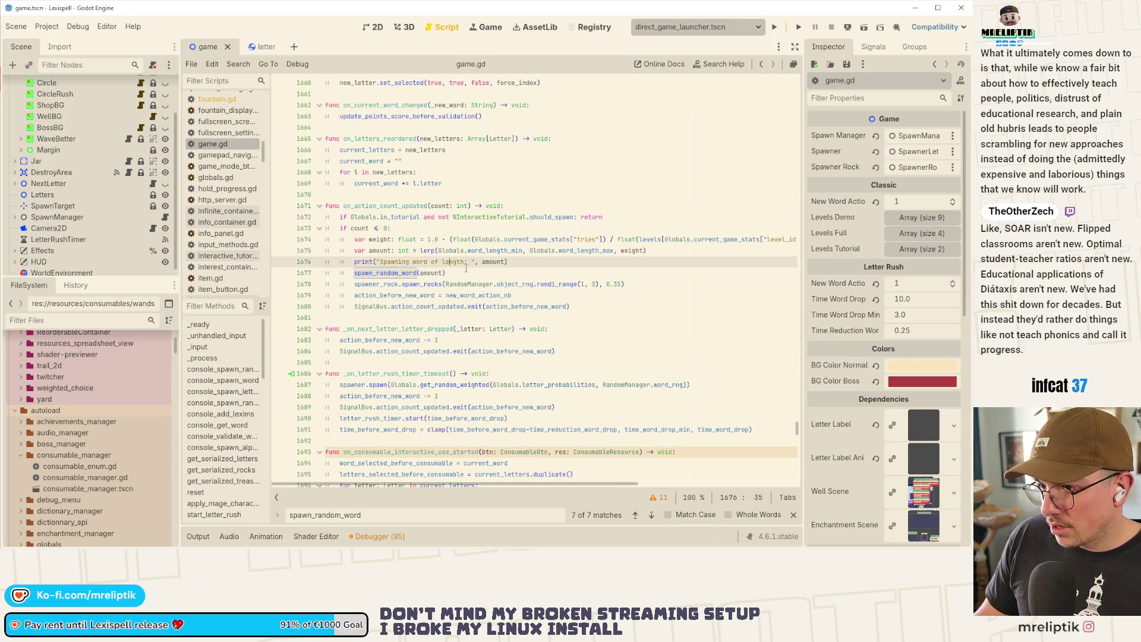
pyautogui.press('Down')
pyautogui.press('Return')
pyautogui.write('spawn_random_letters()')
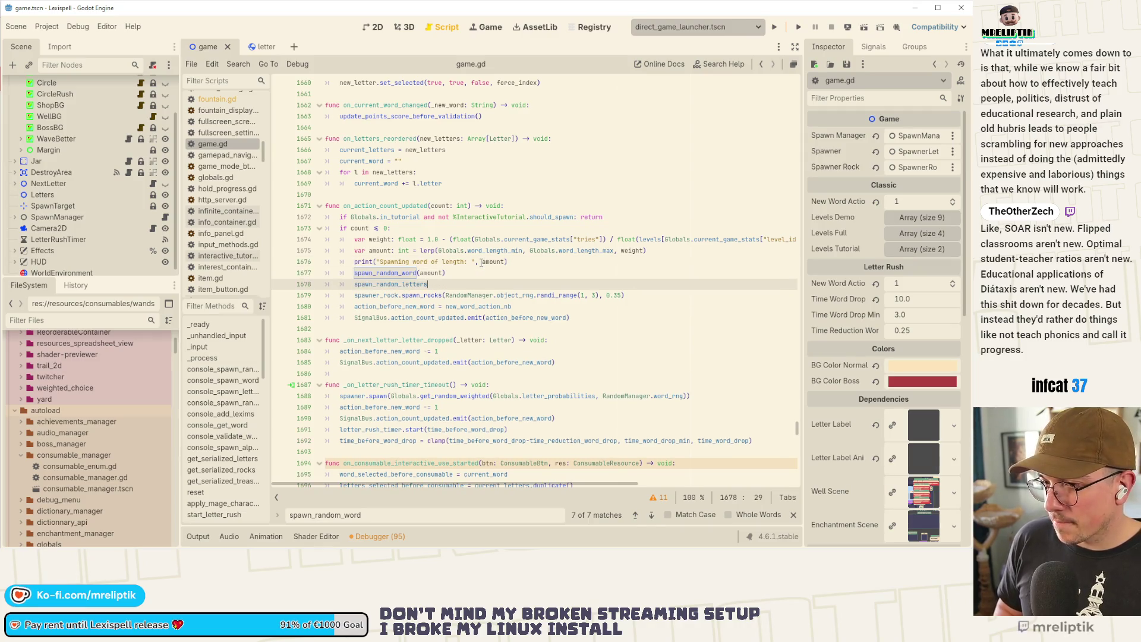
pyautogui.write('amount')
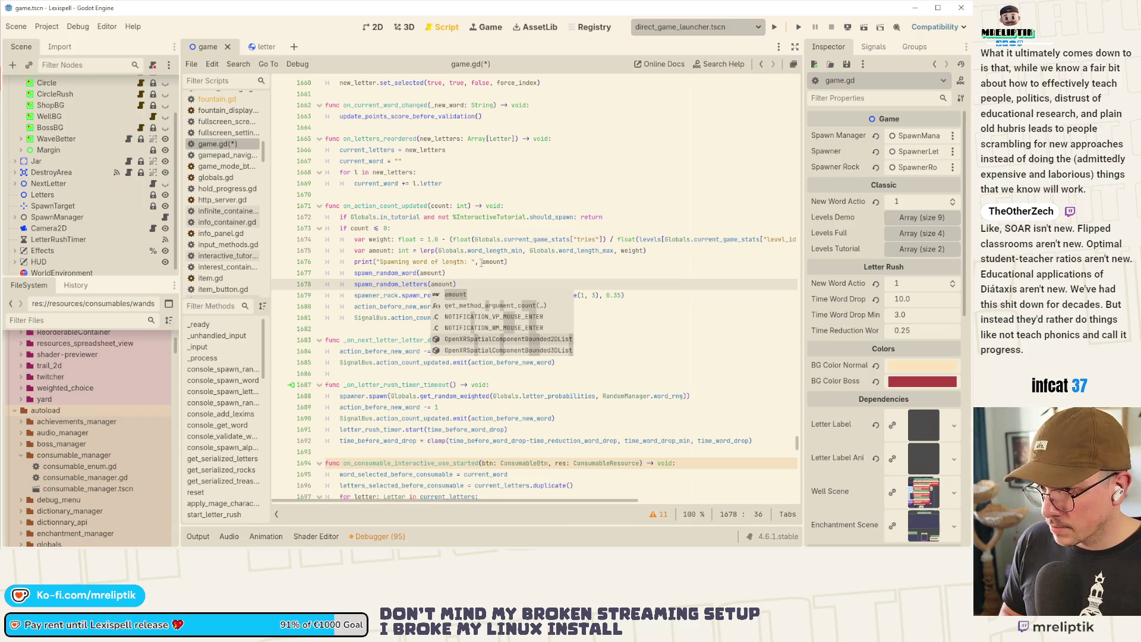
pyautogui.press('Escape')
pyautogui.press('Up')
pyautogui.hotkey('ctrl', 'k')
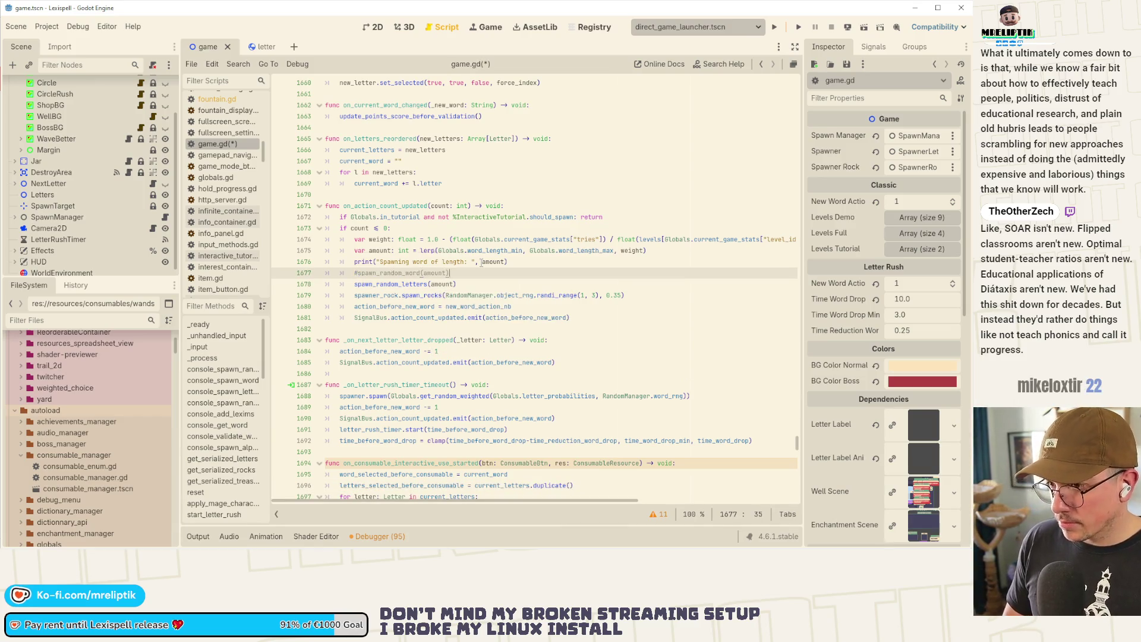
pyautogui.hotkey('ctrl', 's')
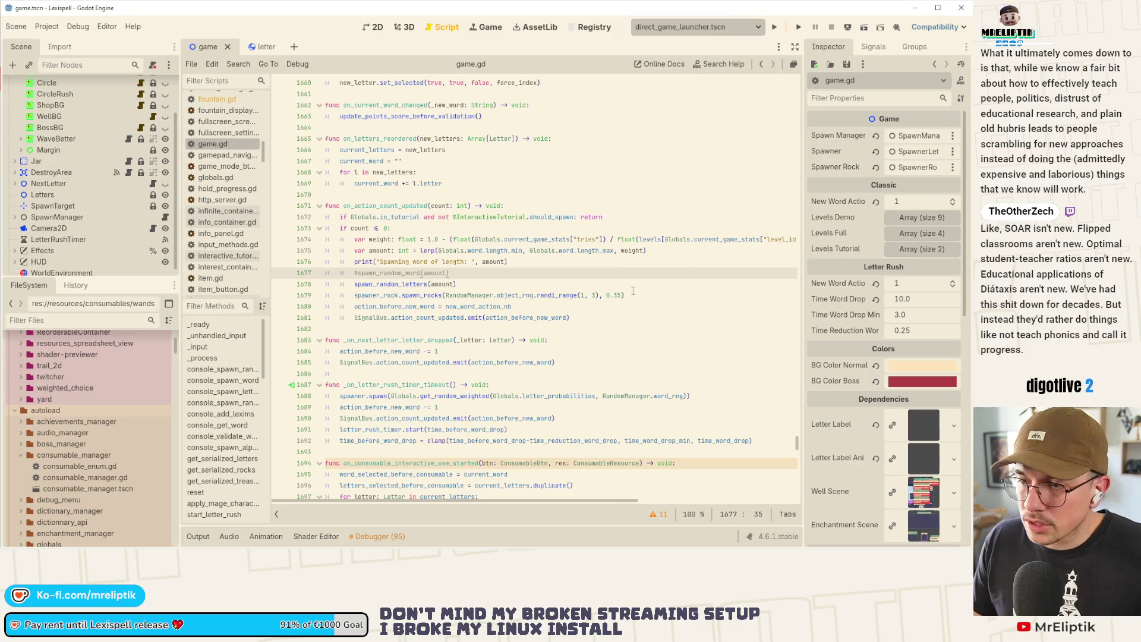
# - Select the two spawn lines, save again, and search for other spawn_random_word uses
pyautogui.click(479, 282)
pyautogui.moveTo(479, 283); pyautogui.dragTo(355, 273)
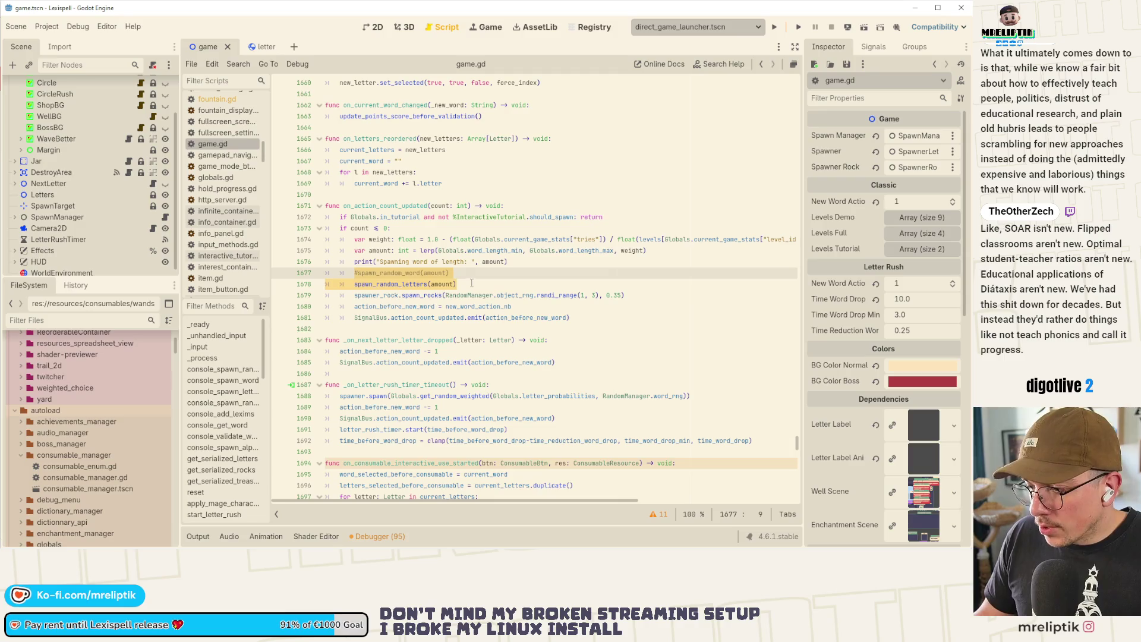
pyautogui.hotkey('ctrl', 's')
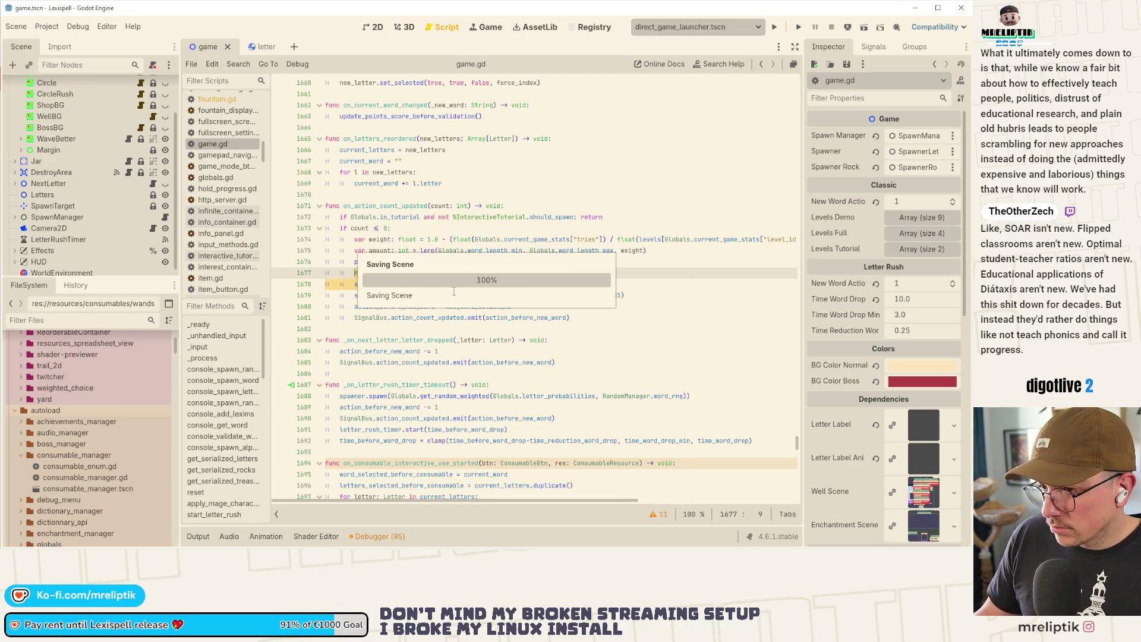
pyautogui.doubleClick(395, 273)
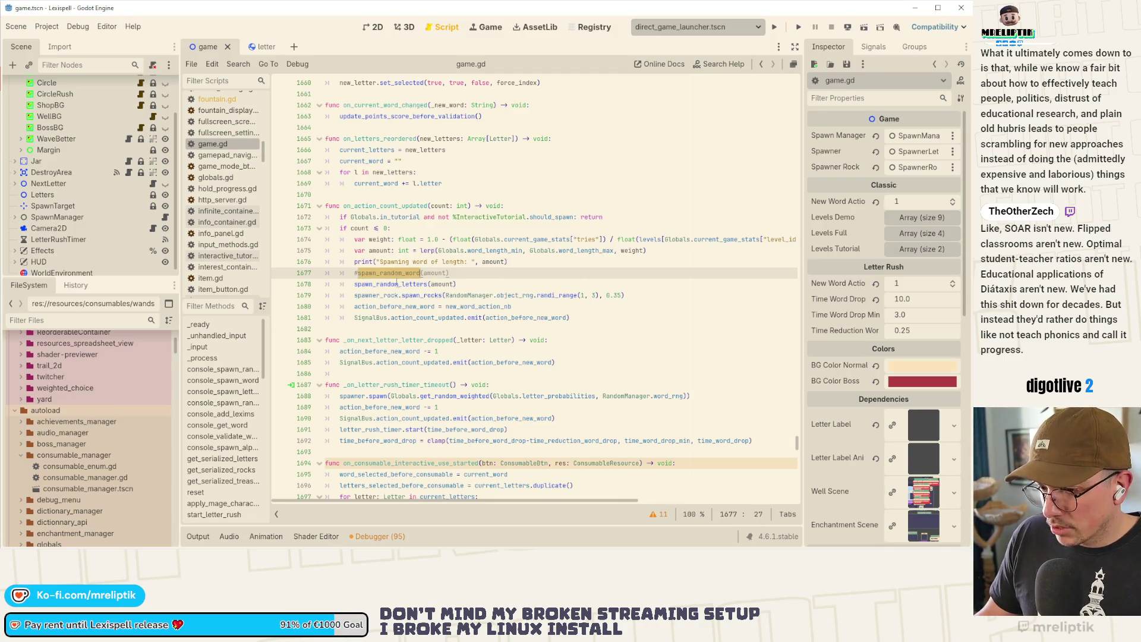
pyautogui.hotkey('ctrl', 'f')
pyautogui.click(651, 518)
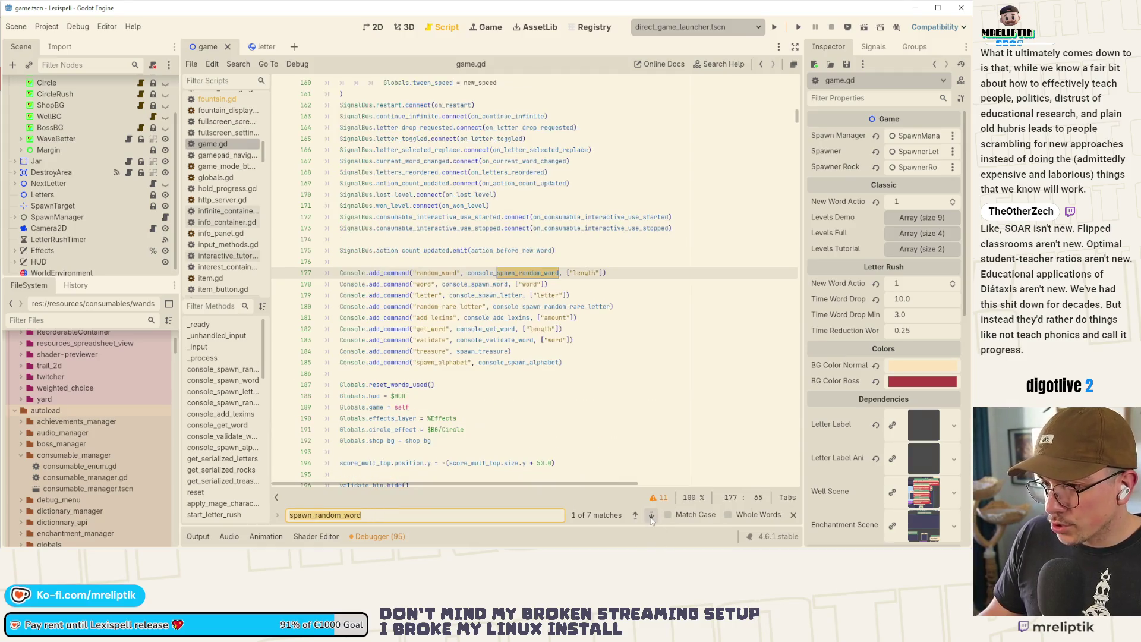
pyautogui.click(649, 517)
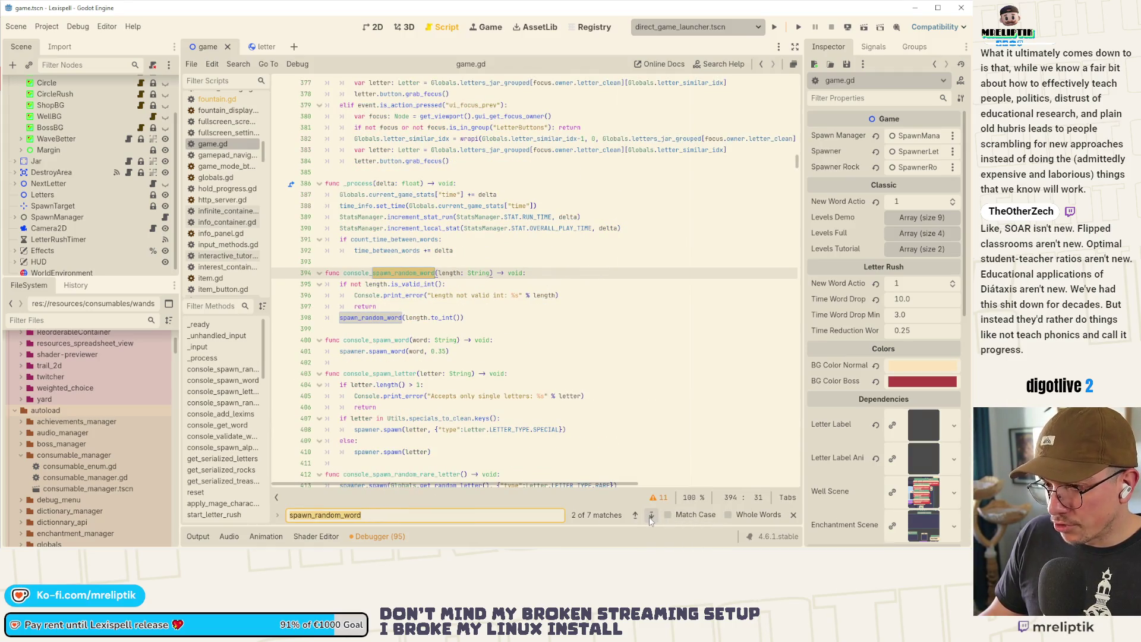
# - Step through the spawn_random_word matches to the call in start_letter_rush at line 513
pyautogui.click(651, 516)
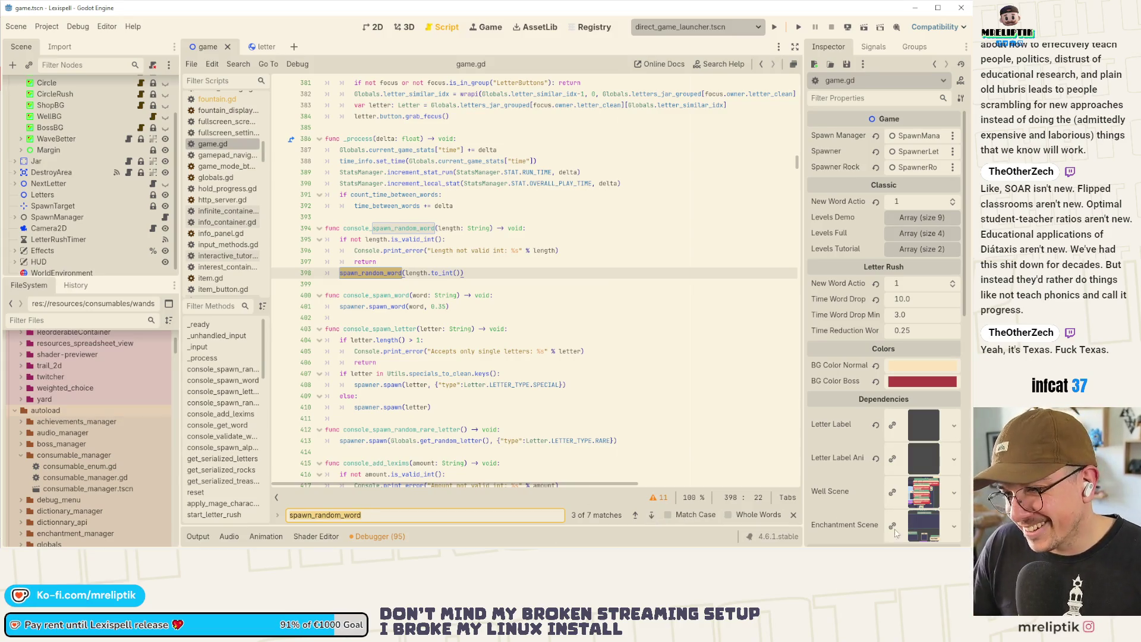
pyautogui.click(497, 275)
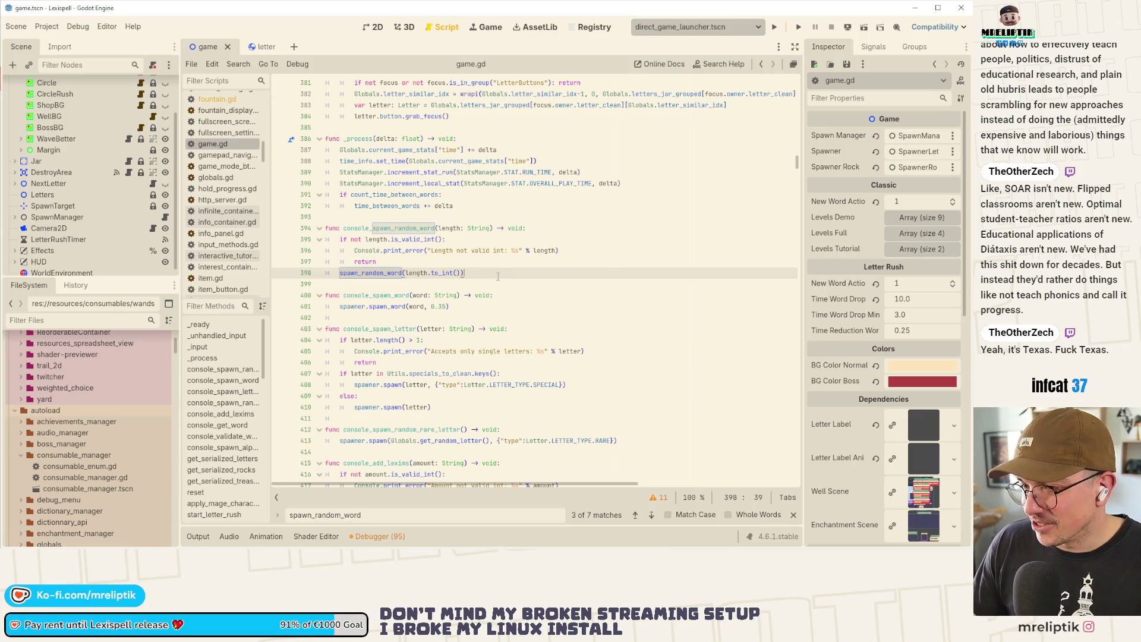
pyautogui.click(651, 515)
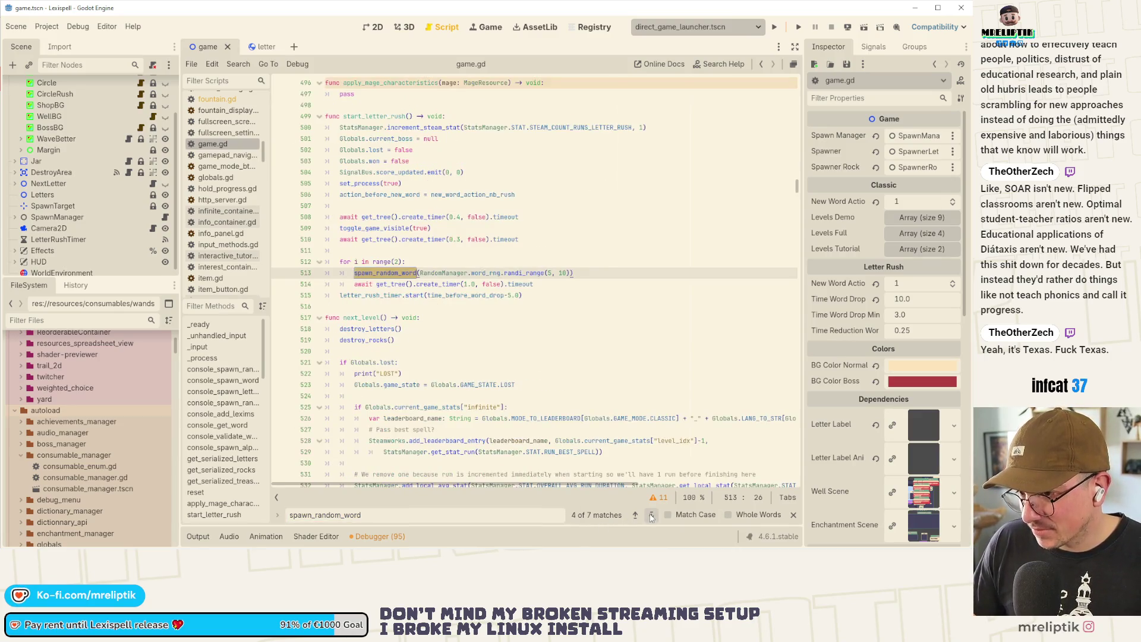
# - Add spawn_random_letters(randi_range(5, 10)) below line 513 and delete the pasted commented-out word line
pyautogui.click(599, 278)
pyautogui.press('Return')
pyautogui.hotkey('ctrl', 'v')
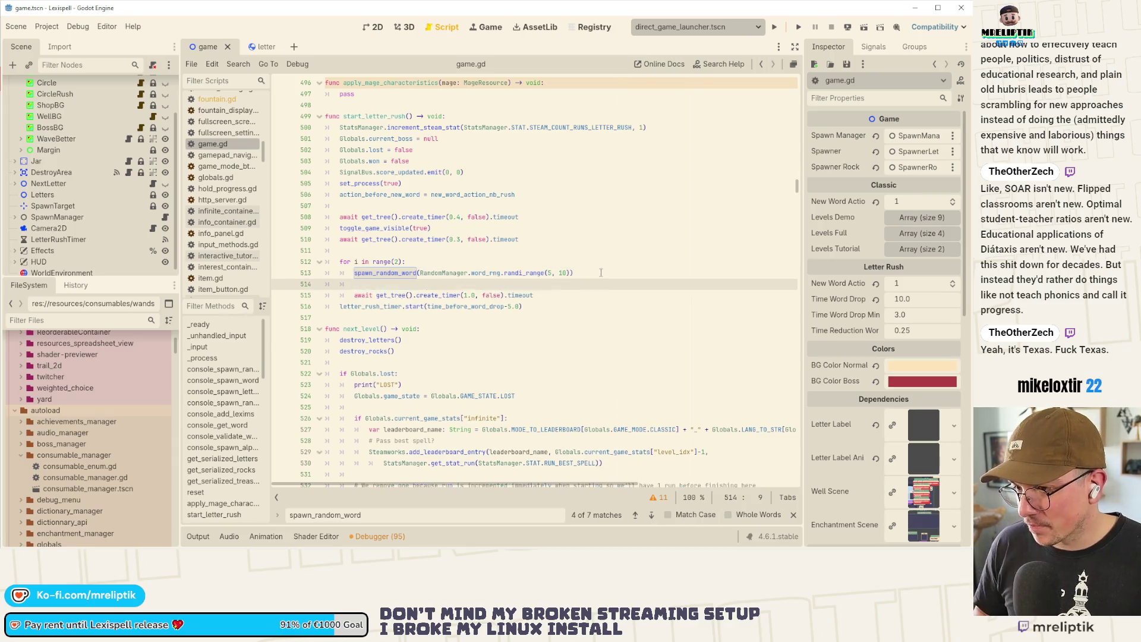
pyautogui.moveTo(421, 273); pyautogui.dragTo(571, 274)
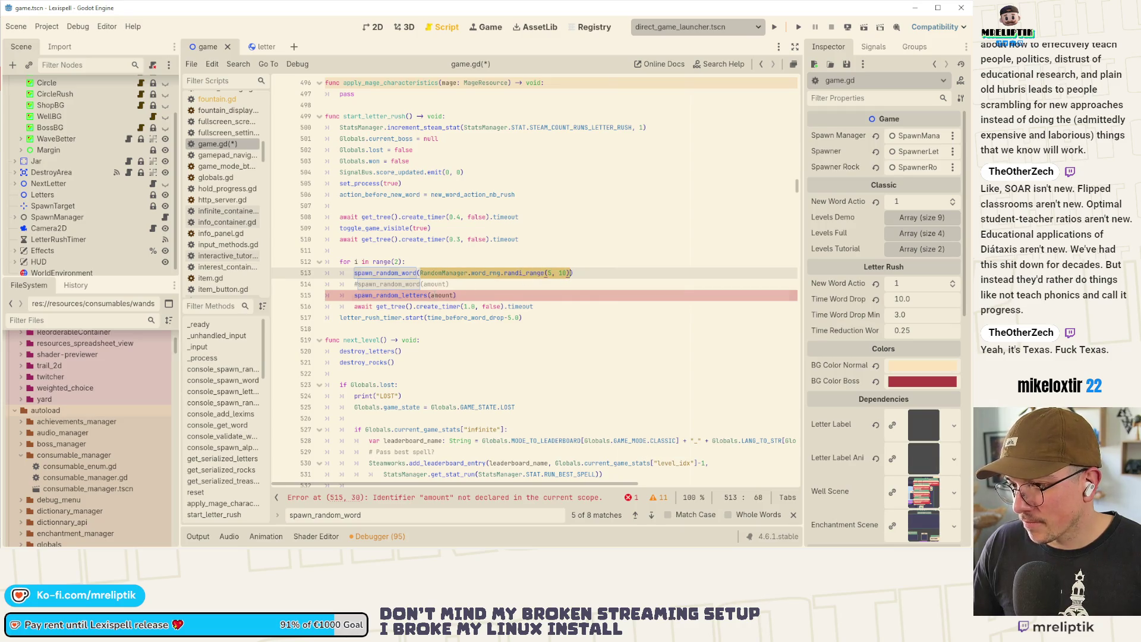
pyautogui.hotkey('ctrl', 'c')
pyautogui.doubleClick(442, 295)
pyautogui.hotkey('ctrl', 'v')
pyautogui.click(464, 284)
pyautogui.hotkey('ctrl', 'shift', 'k')
pyautogui.moveTo(355, 284); pyautogui.dragTo(598, 285)
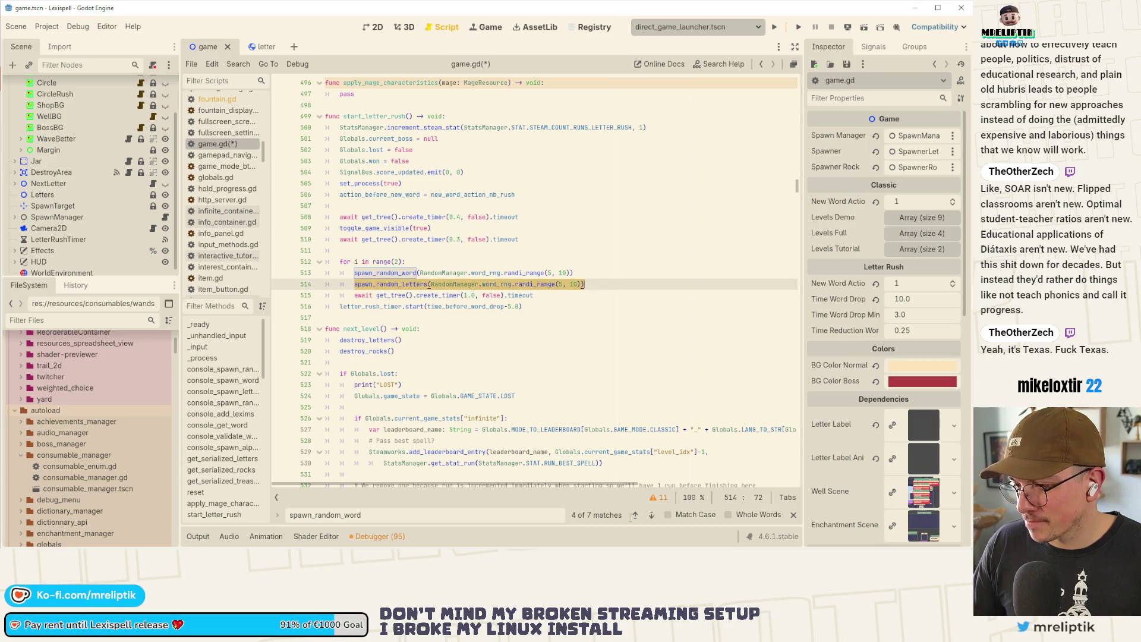
# - Save game.gd and advance to the next spawn_random_word call at line 640
pyautogui.click(651, 515)
pyautogui.click(634, 514)
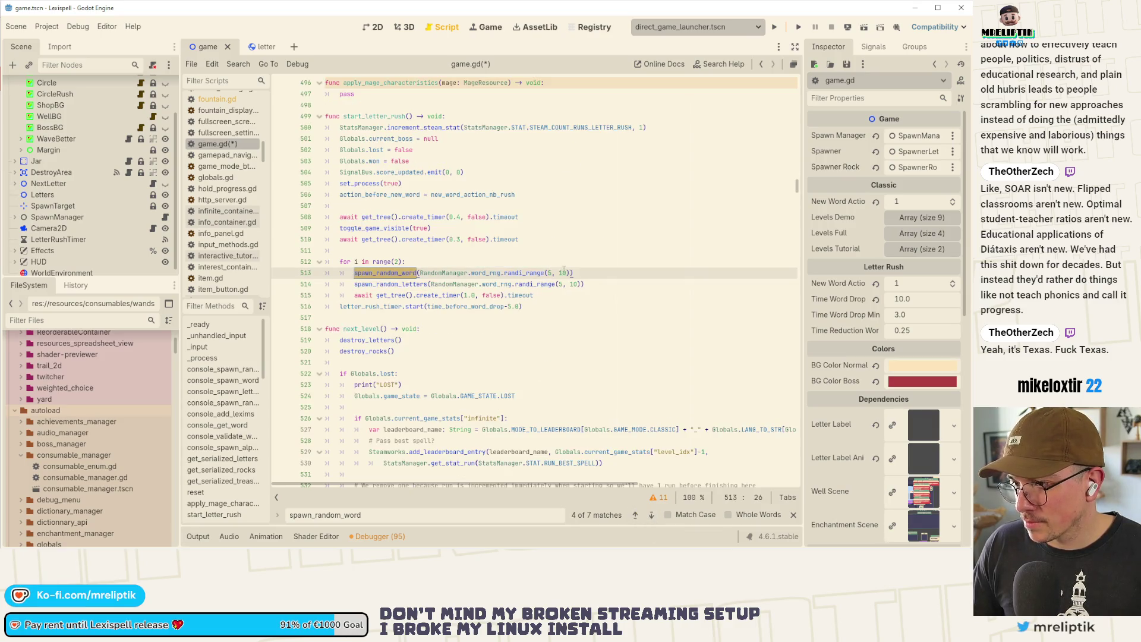
pyautogui.click(583, 272)
pyautogui.hotkey('ctrl', 's')
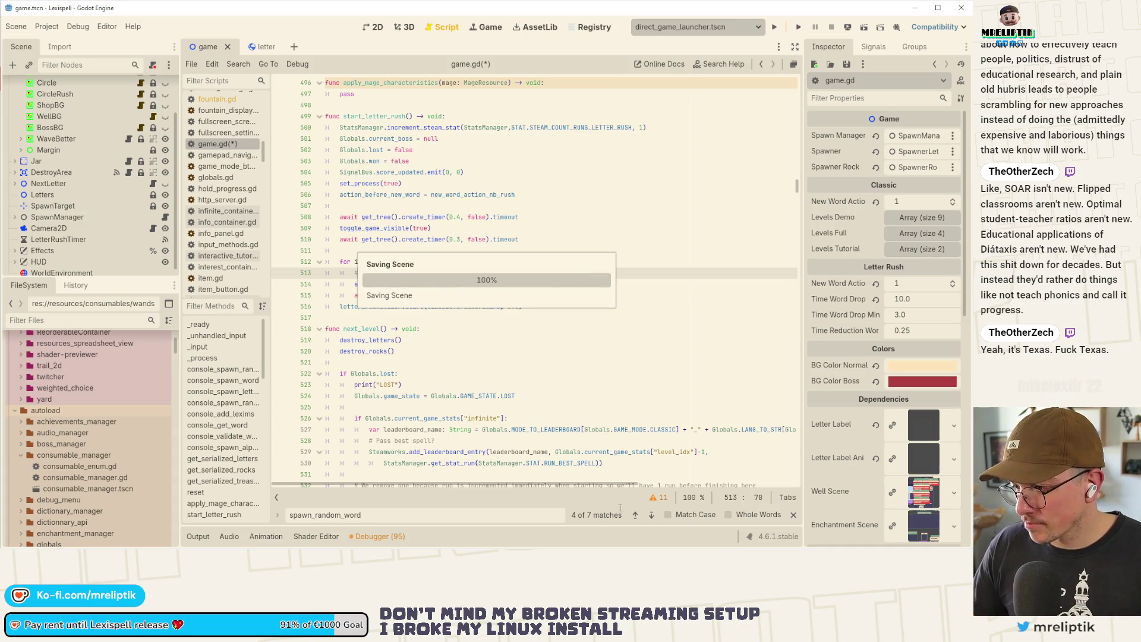
pyautogui.click(652, 515)
pyautogui.click(752, 274)
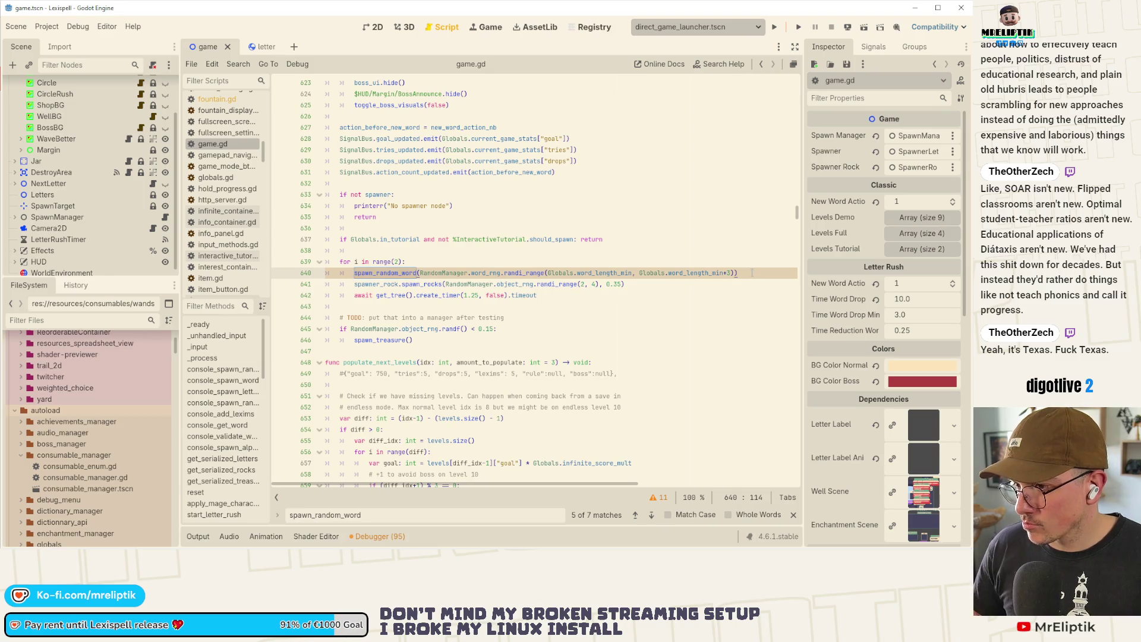
# - Add spawn_random_letters with the Globals.word_length_min range below line 640, comment out spawn_random_word, and save
pyautogui.press('Return')
pyautogui.hotkey('ctrl', 'v')
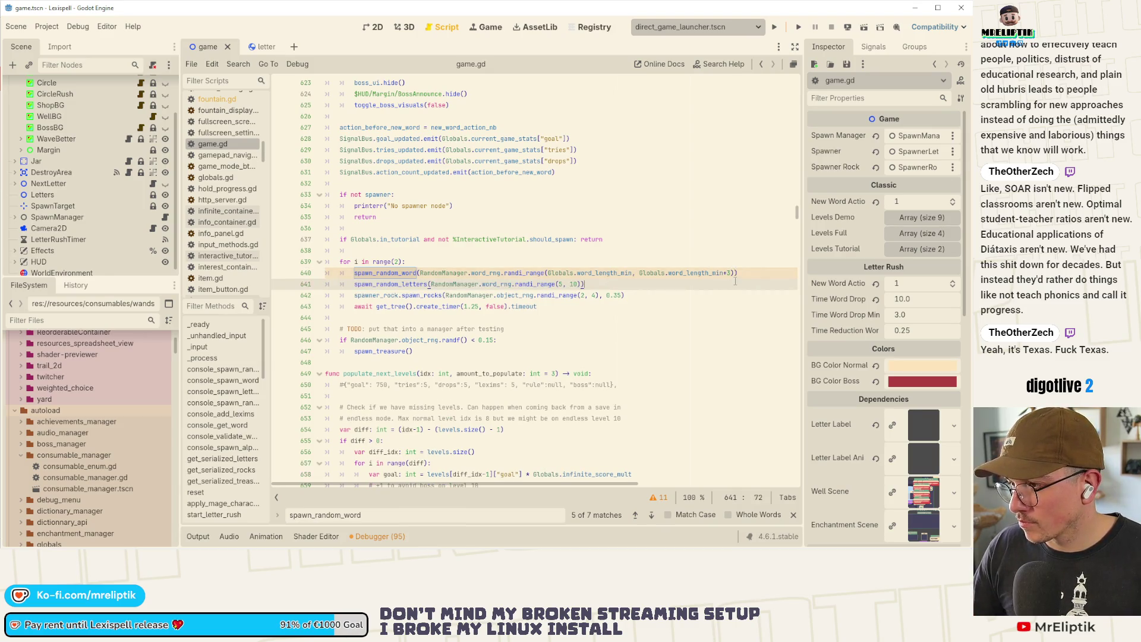
pyautogui.moveTo(737, 273)
pyautogui.mouseDown()
pyautogui.moveTo(417, 275)
pyautogui.moveTo(582, 284)
pyautogui.mouseUp()
pyautogui.hotkey('ctrl', 'v')
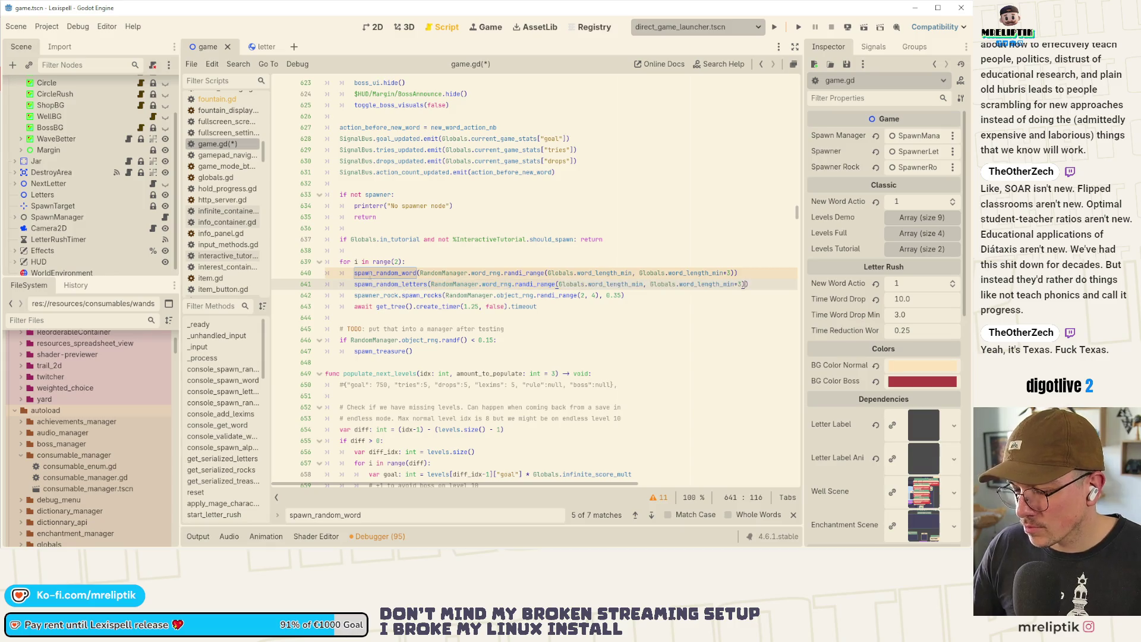
pyautogui.click(357, 273)
pyautogui.write('#')
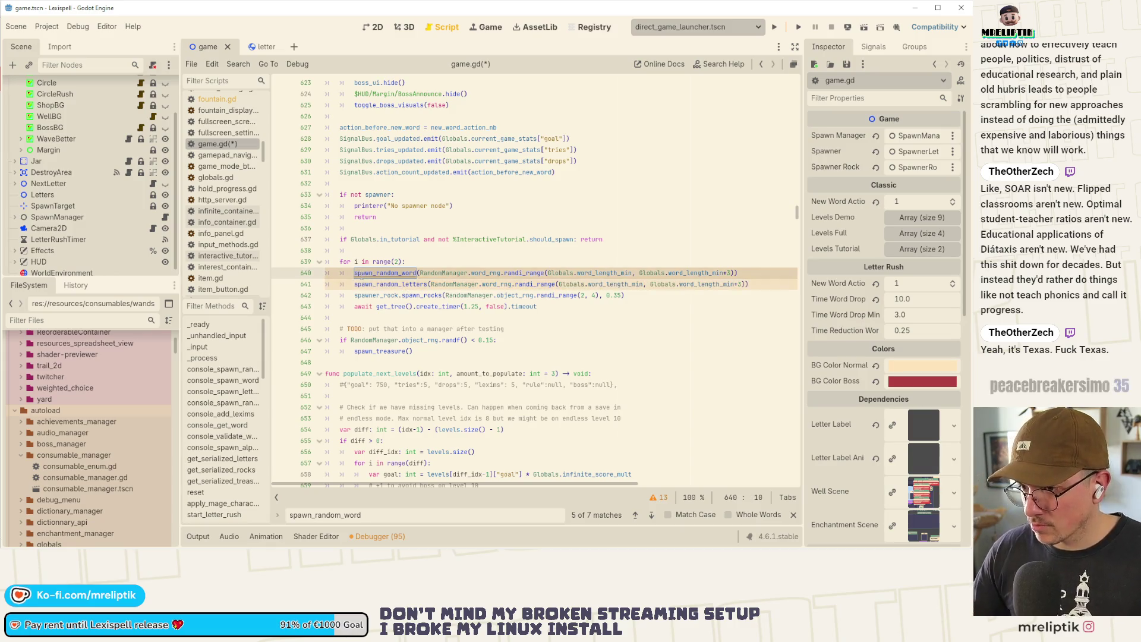
pyautogui.hotkey('ctrl', 's')
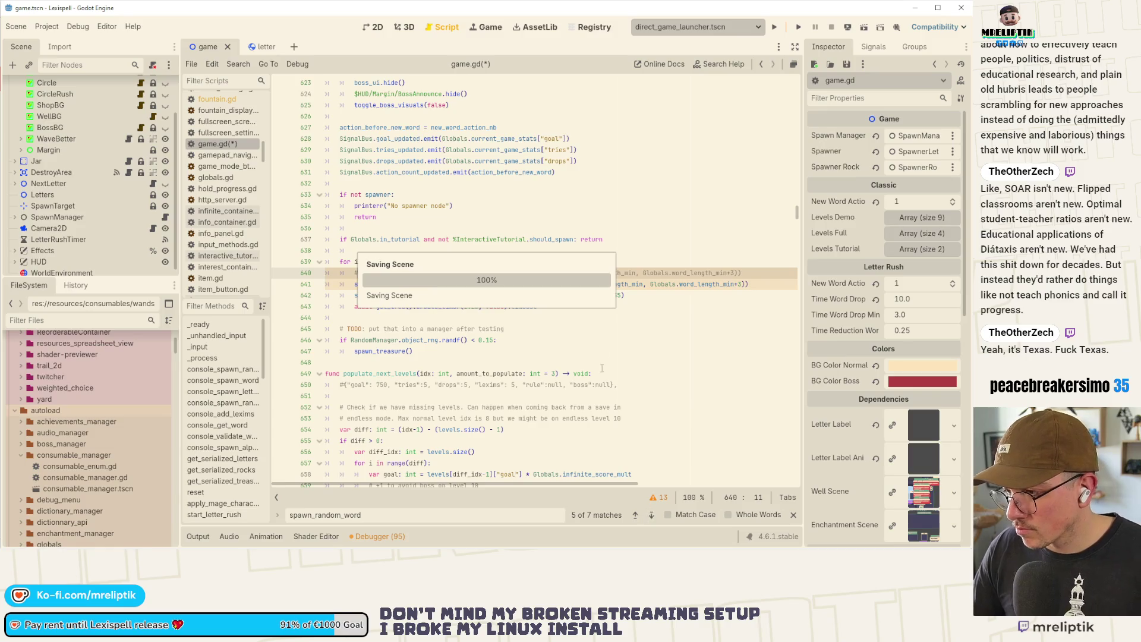
# - Step through each remaining spawn_random_word match in game.gd, close the find bar, and switch to VS Code
pyautogui.moveTo(749, 284); pyautogui.dragTo(355, 284)
pyautogui.click(648, 516)
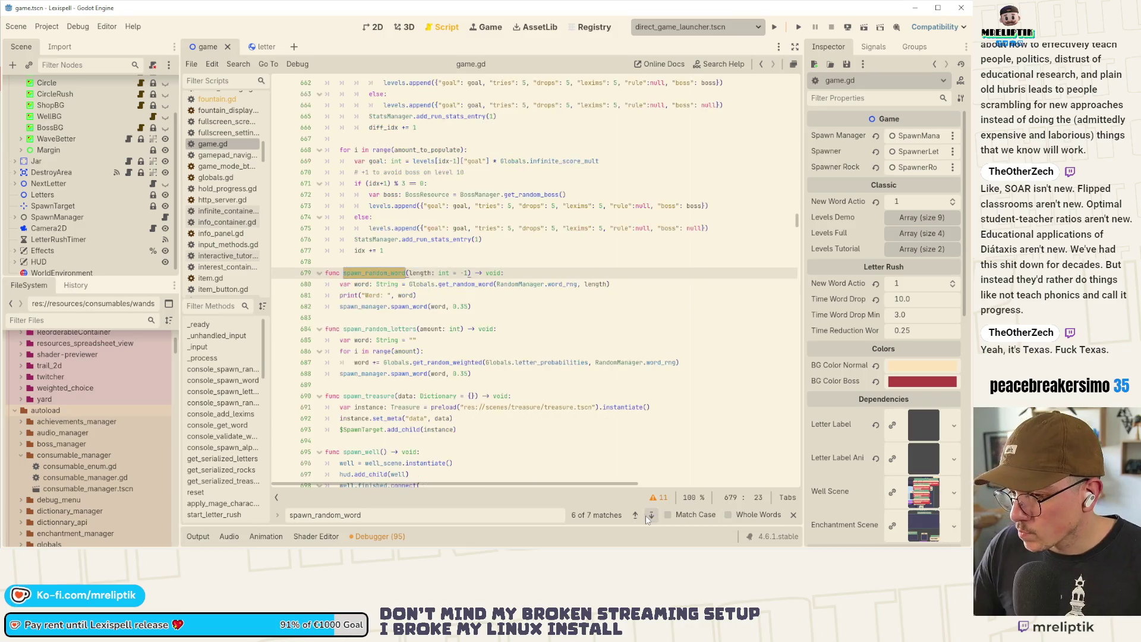
pyautogui.click(651, 516)
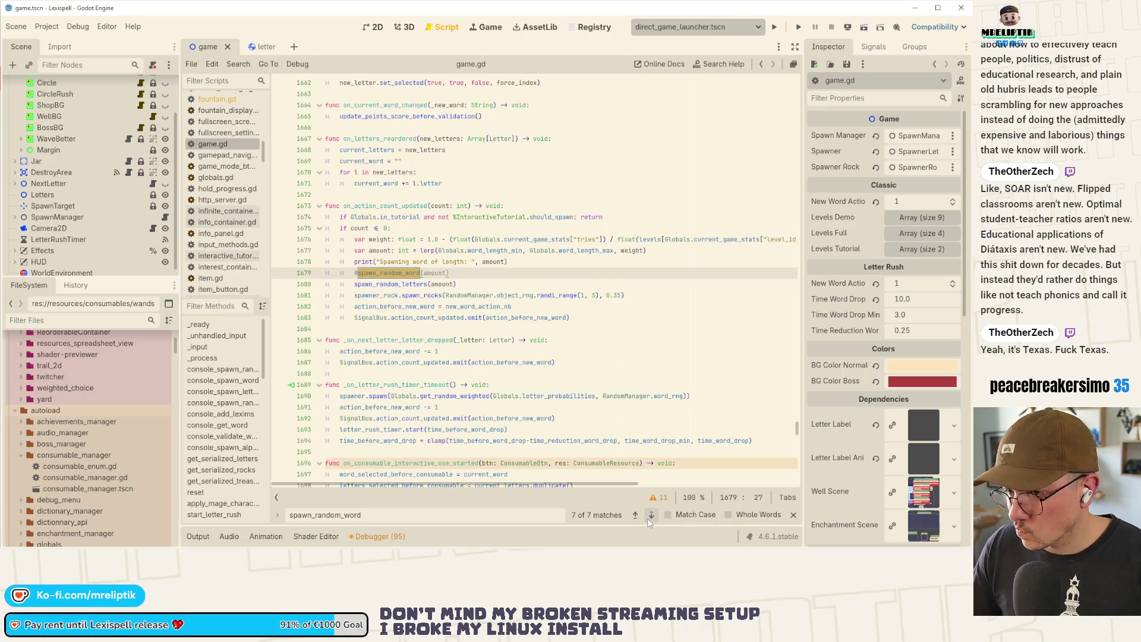
pyautogui.click(651, 516)
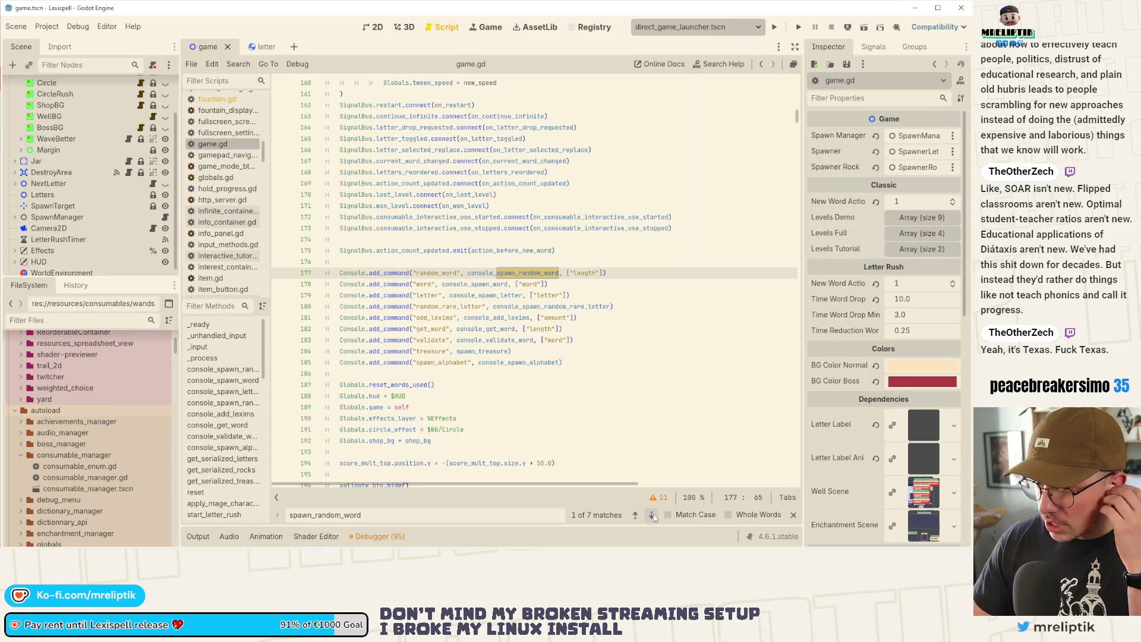
pyautogui.click(793, 515)
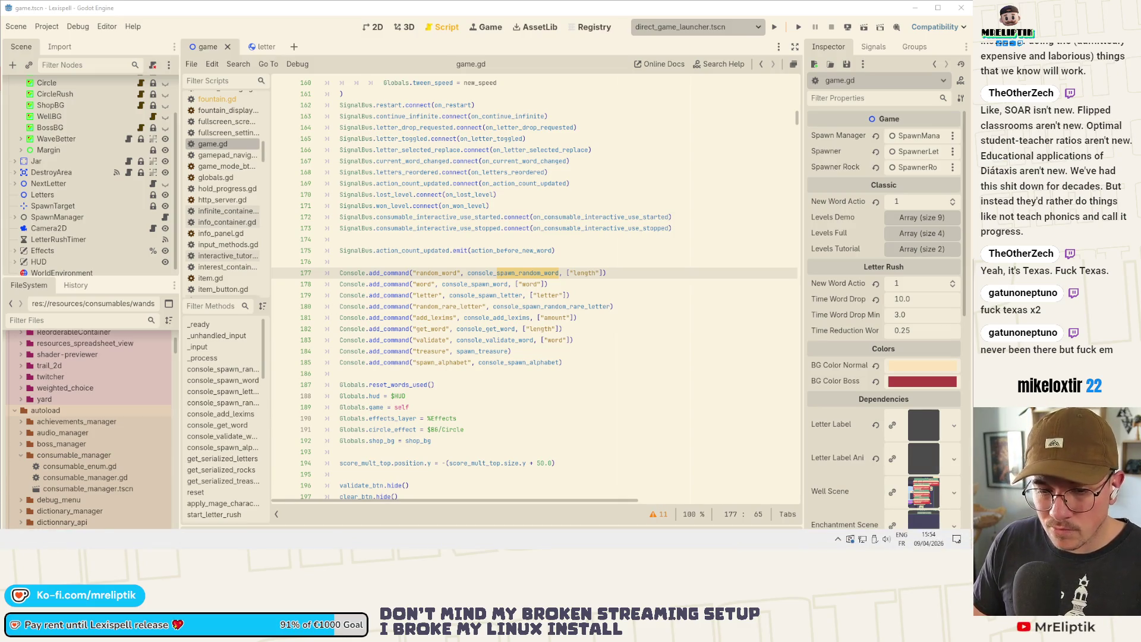
pyautogui.hotkey('alt', 'Tab')
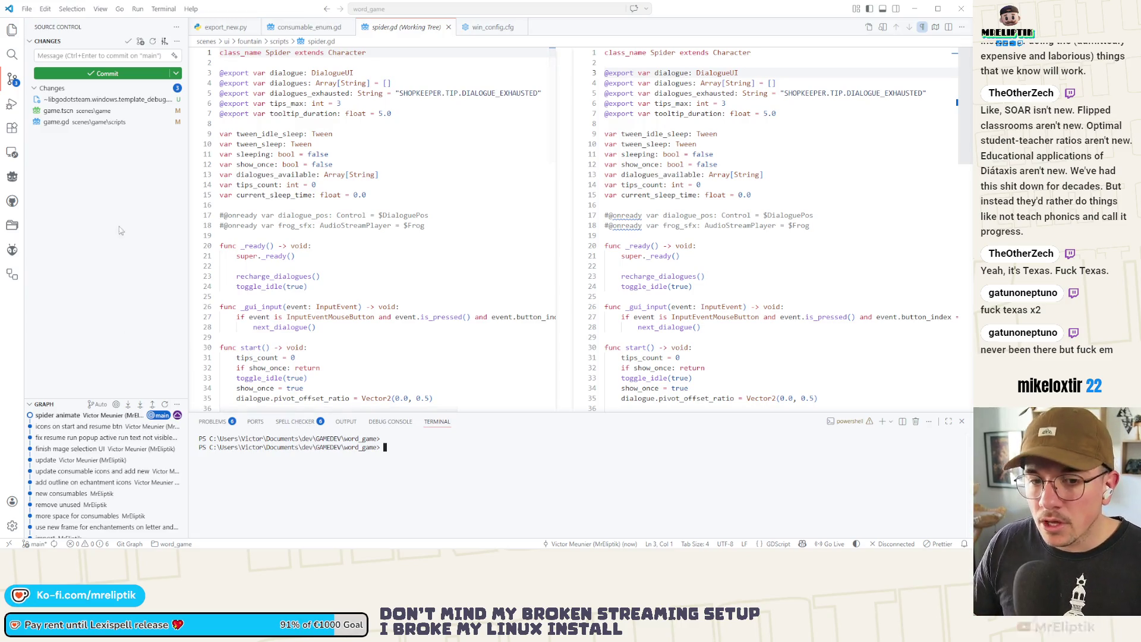
# - Review the game.tscn and game.gd diffs, then stage both files
pyautogui.click(99, 251)
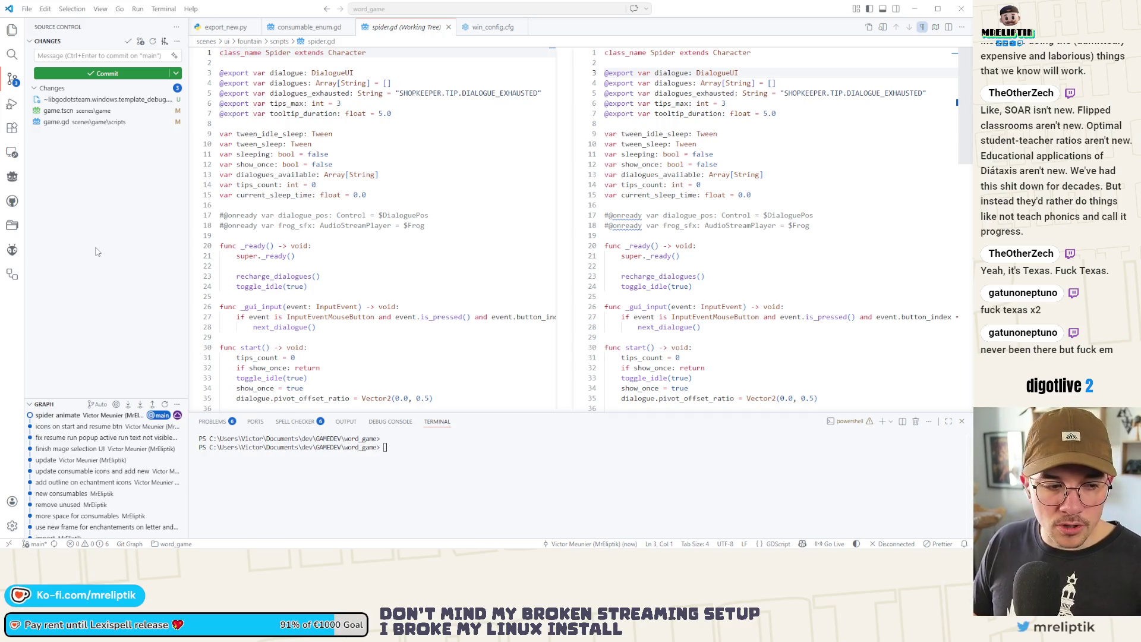
pyautogui.click(77, 112)
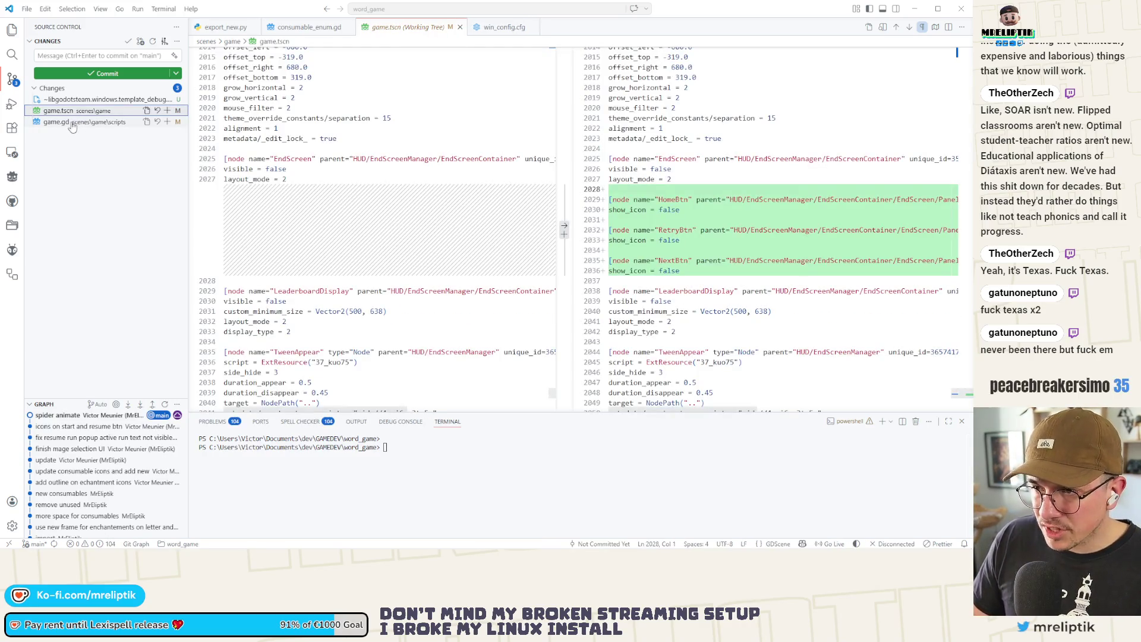
pyautogui.click(77, 121)
pyautogui.keyDown('ctrl'); pyautogui.click(77, 110); pyautogui.keyUp('ctrl')
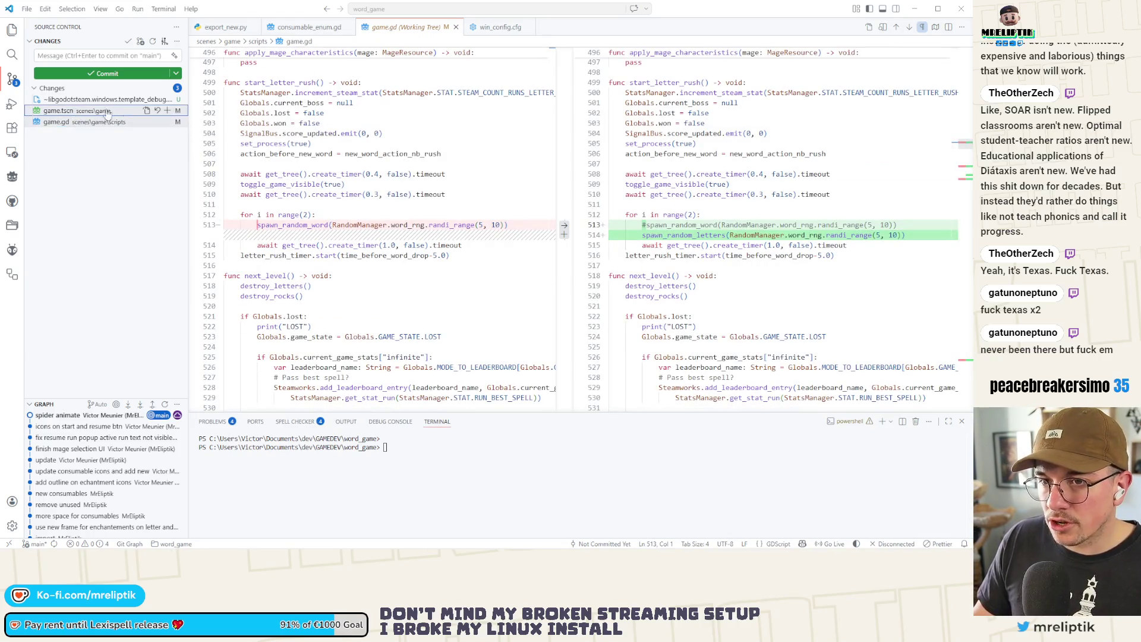
pyautogui.click(167, 110)
pyautogui.click(123, 57)
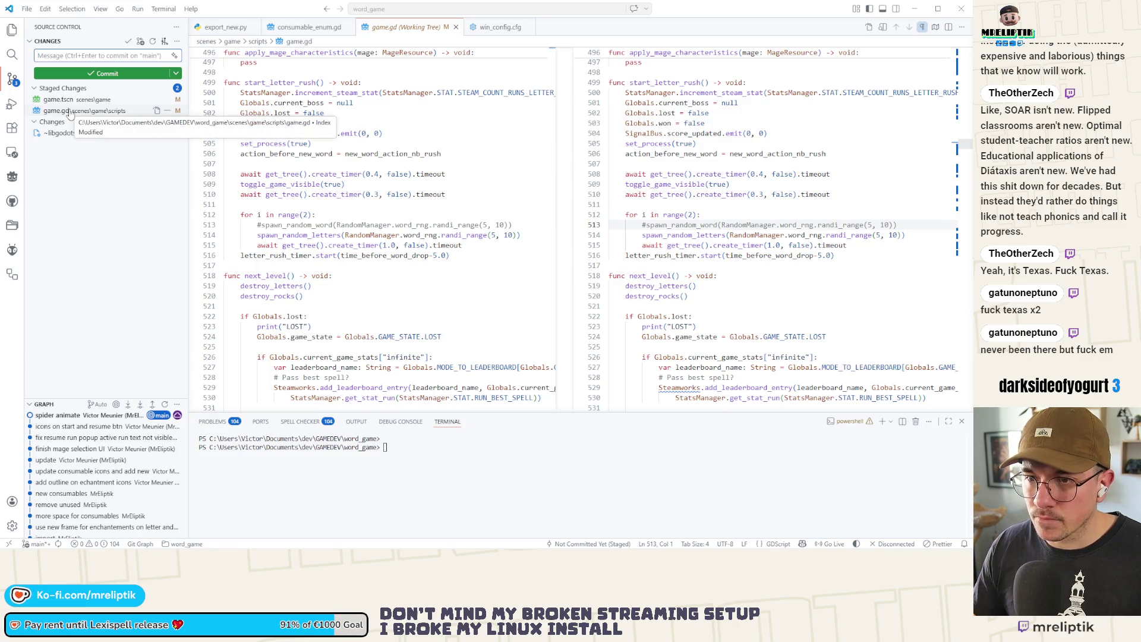
# - Commit with the message 'Spawn letters with probabilities instead of words' and switch back to Godot
pyautogui.click(67, 52)
pyautogui.write('spawn')
pyautogui.hotkey('ctrl', 'a')
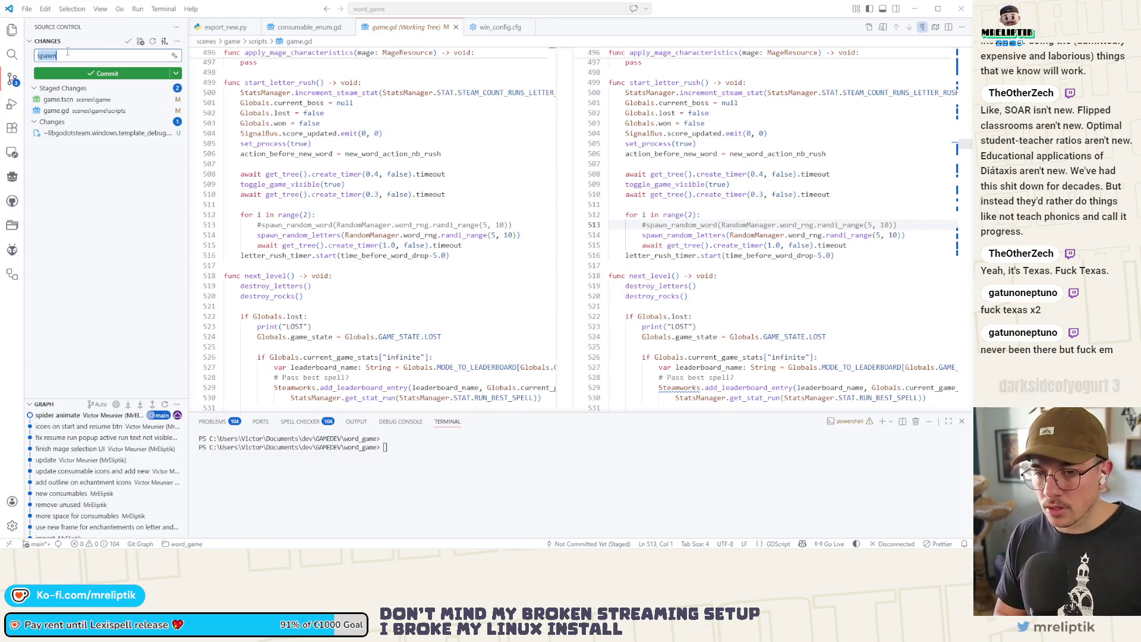
pyautogui.write('Spawn letter')
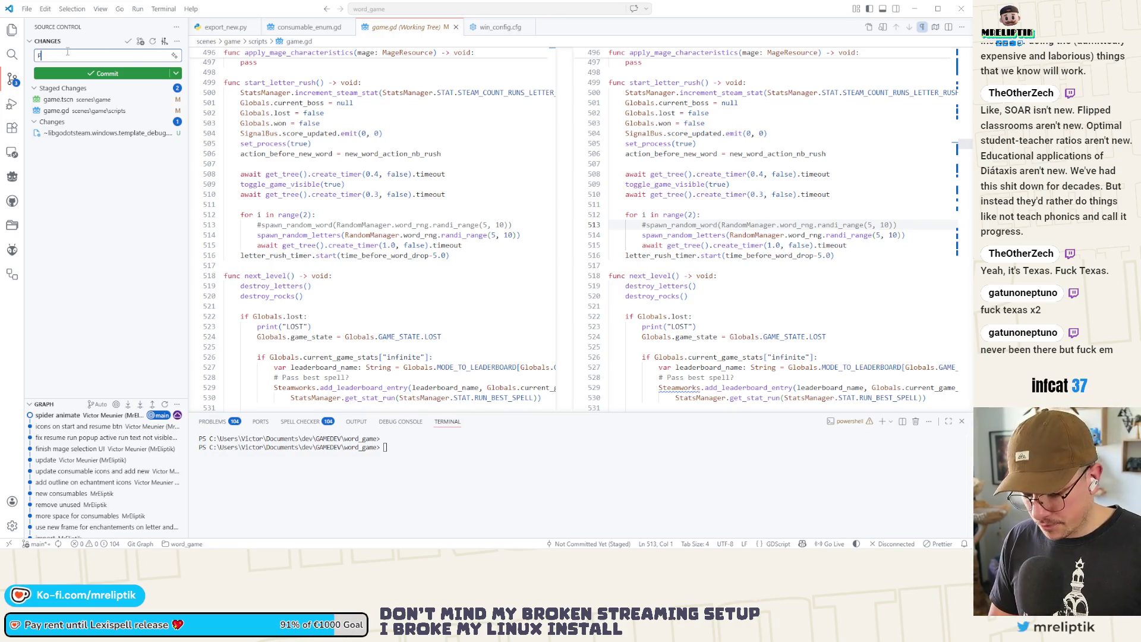
pyautogui.write('s with probabilit')
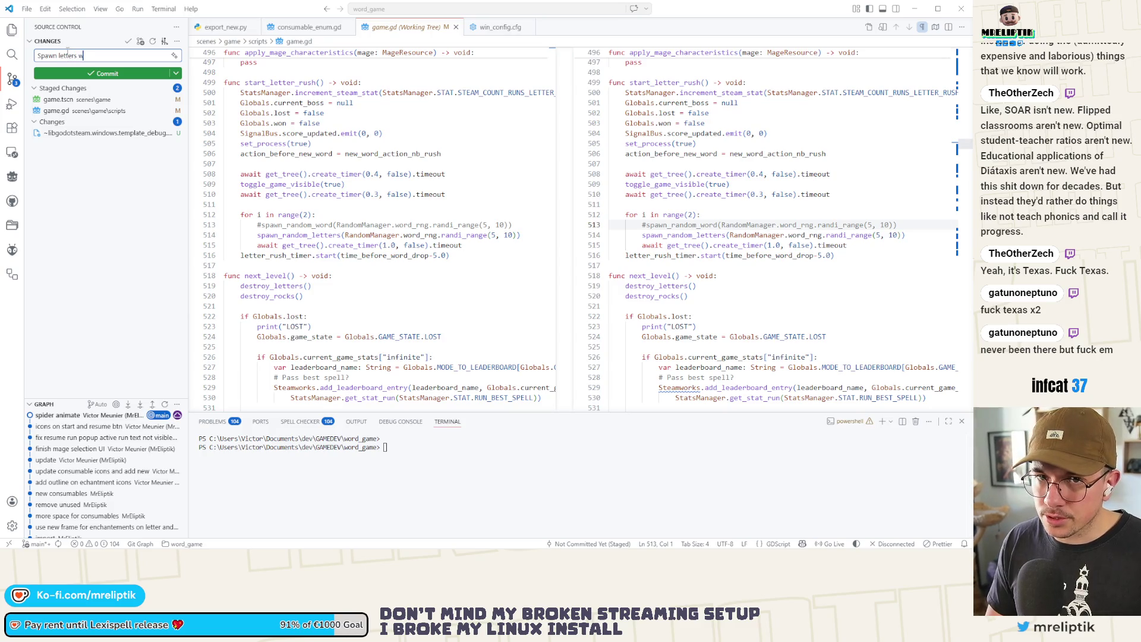
pyautogui.write('ies instead of words')
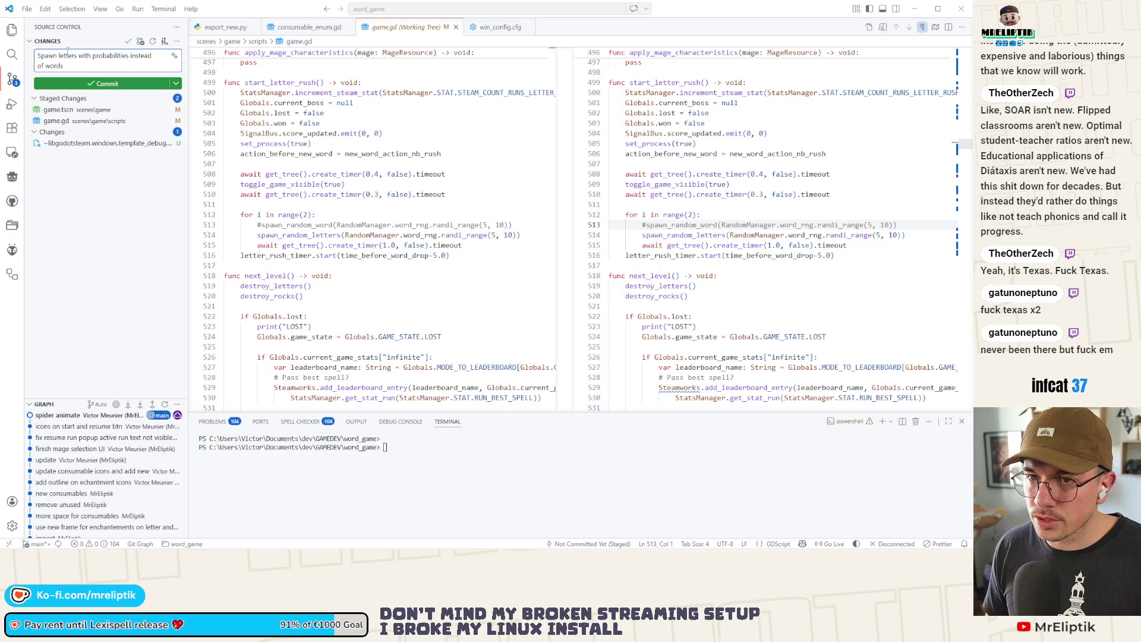
pyautogui.click(119, 72)
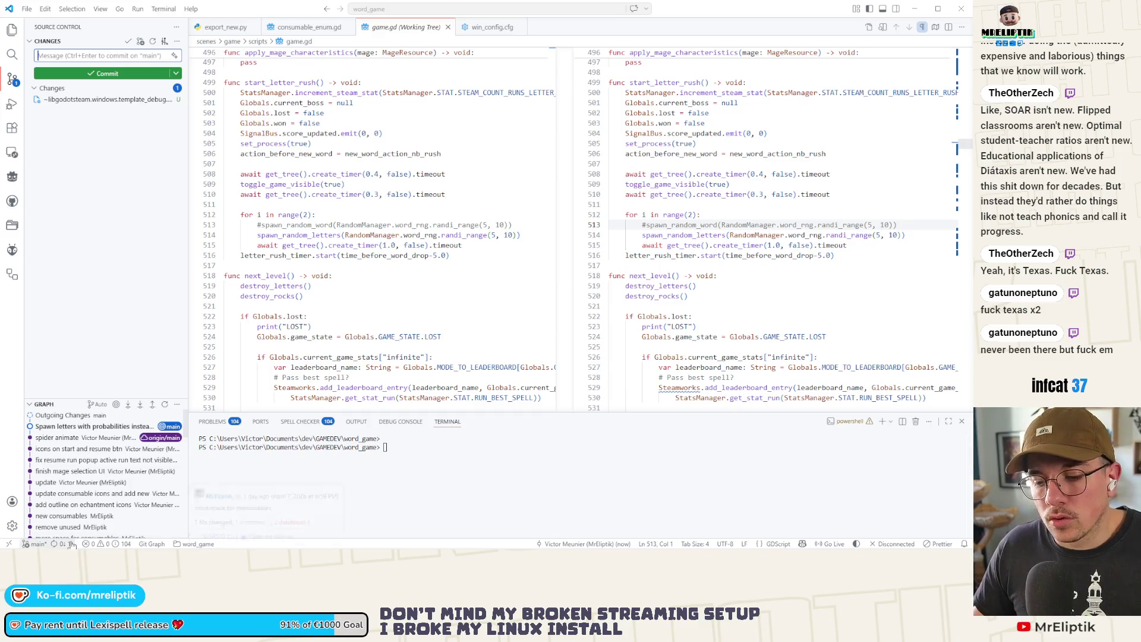
pyautogui.moveTo(75, 547)
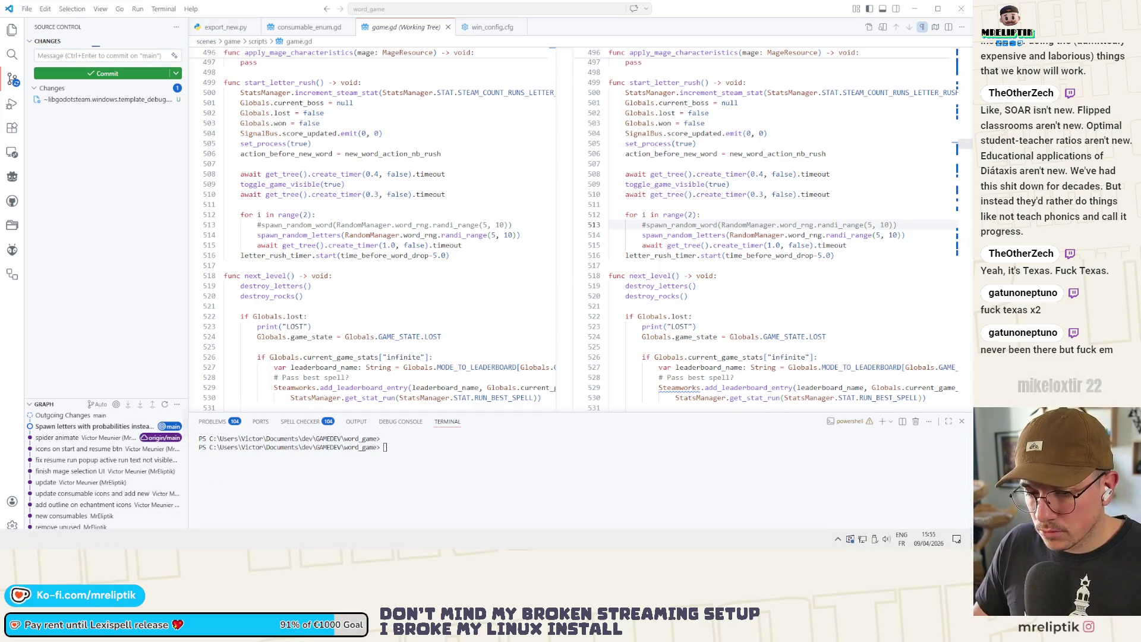
pyautogui.hotkey('alt', 'Tab')
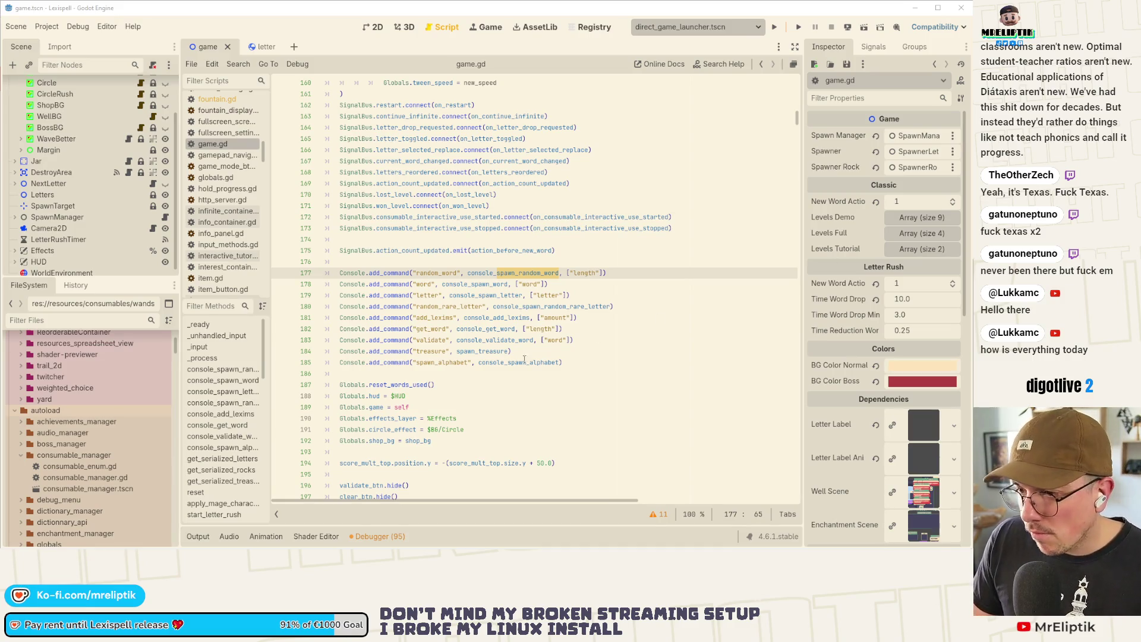
pyautogui.scroll(-7, 465, 362)
pyautogui.click(465, 362)
pyautogui.scroll(-20, 465, 362)
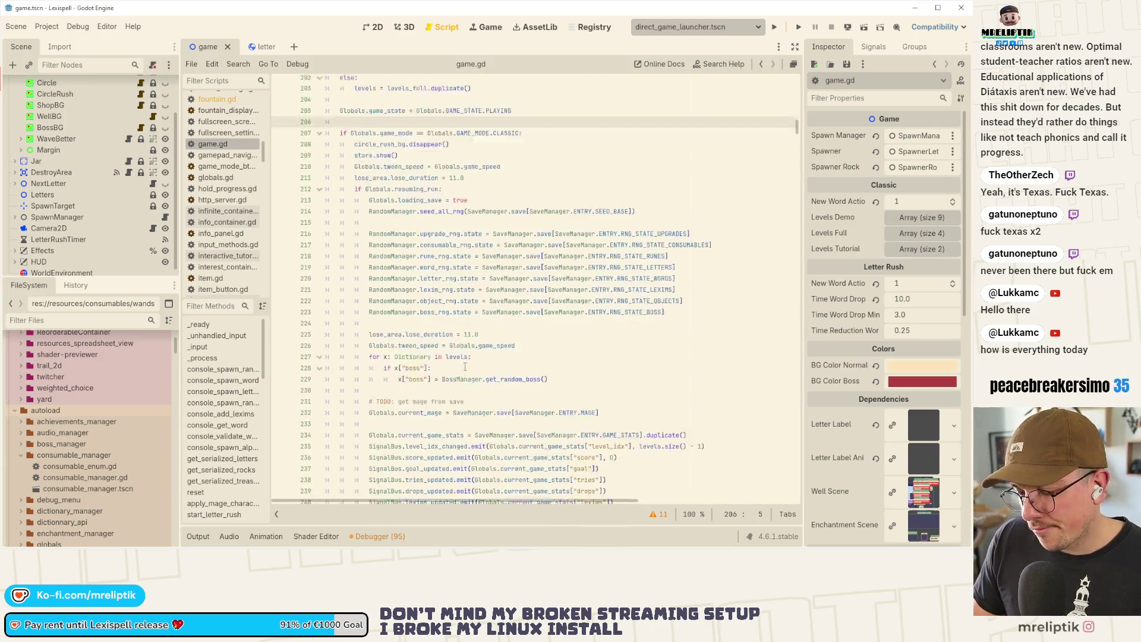
pyautogui.scroll(-7, 460, 364)
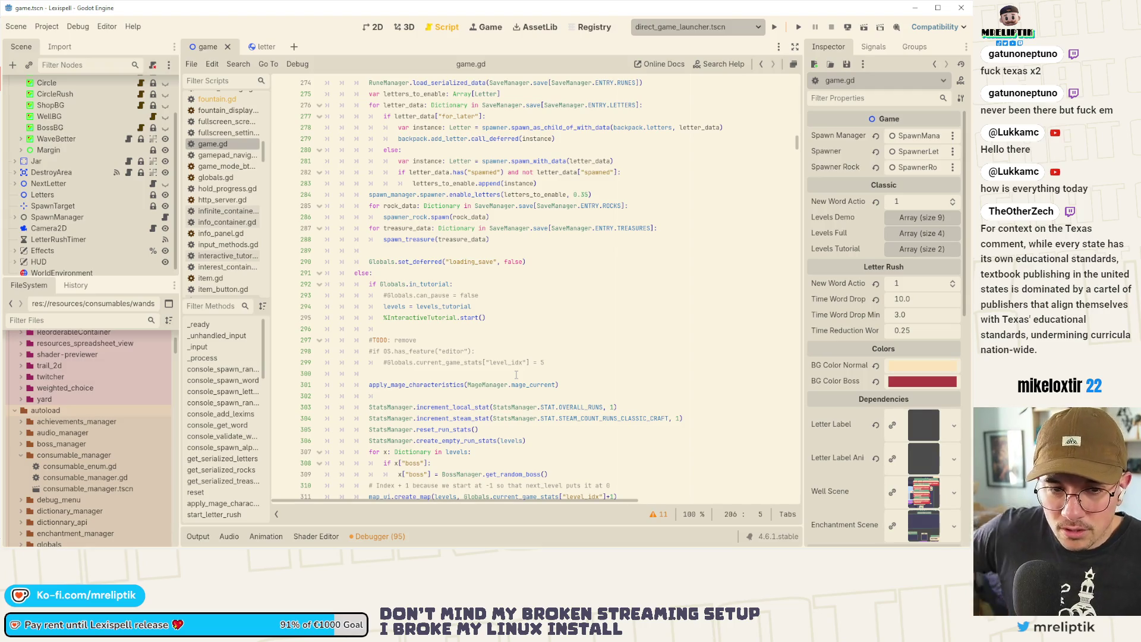
pyautogui.scroll(-1, 277, 255)
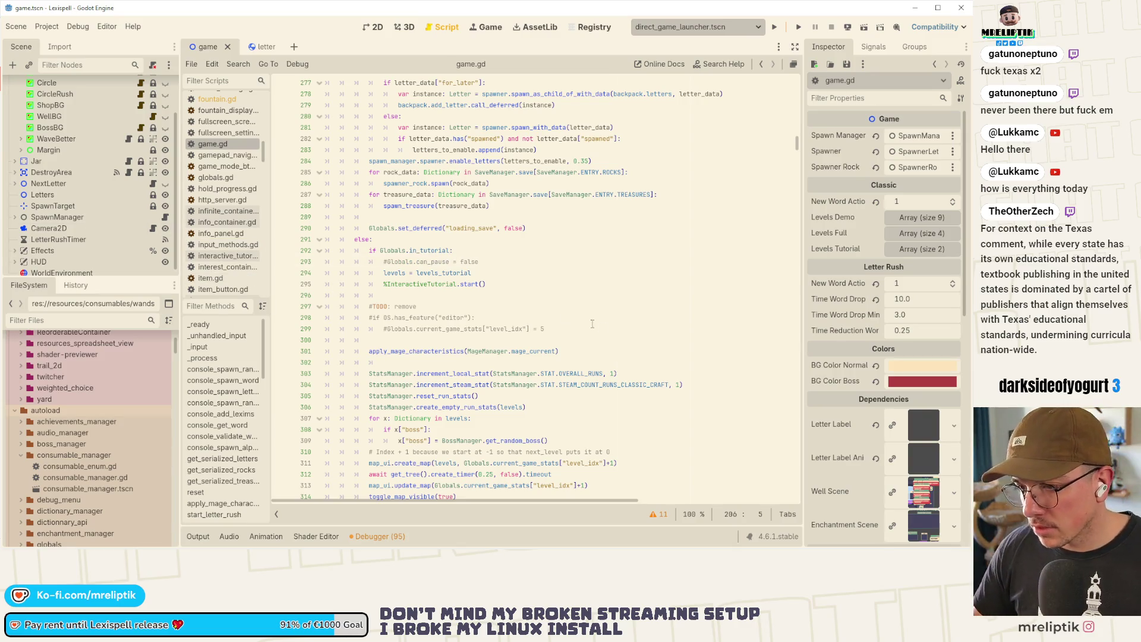
pyautogui.scroll(-3, 494, 343)
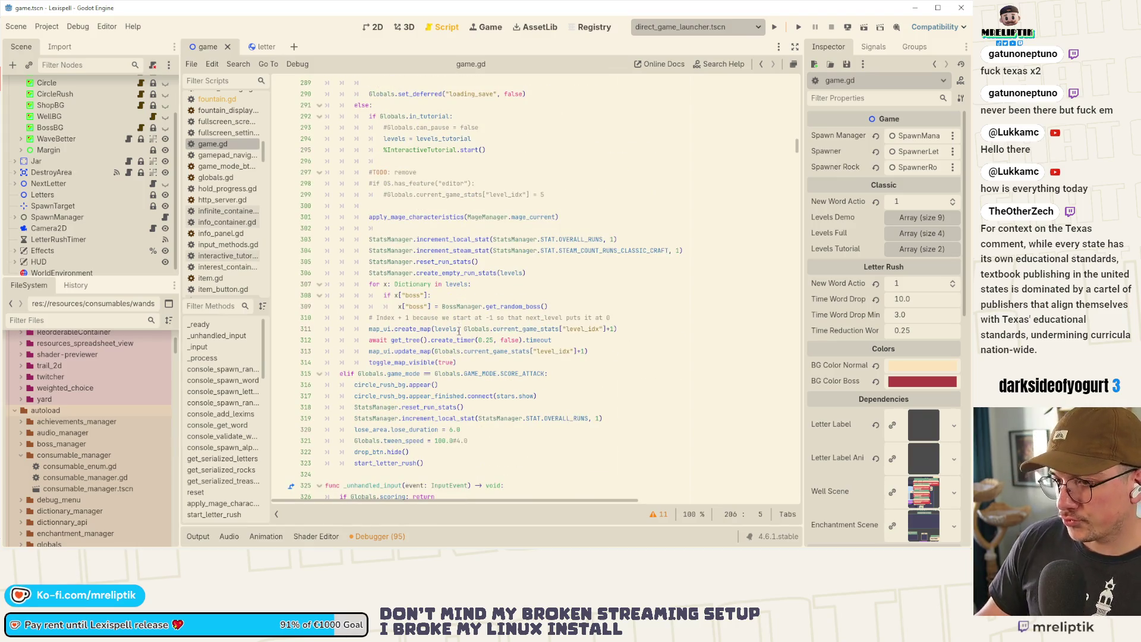
pyautogui.scroll(-3, 457, 343)
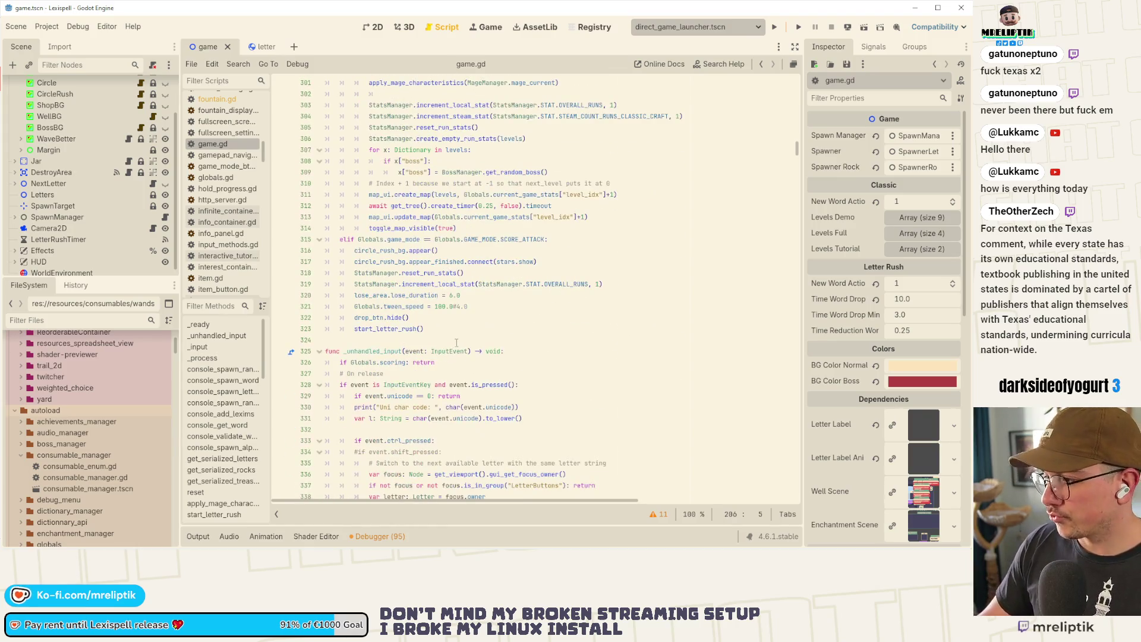
# - Fold the _unhandled_input, _input, _process and console_spawn_random_word functions
pyautogui.click(319, 351)
pyautogui.scroll(-2, 317, 396)
pyautogui.click(319, 318)
pyautogui.click(320, 340)
pyautogui.click(319, 362)
# - Fold the remaining console_* functions, from console_spawn_letter to console_spawn_word, and return to the script's top
pyautogui.scroll(-2, 317, 370)
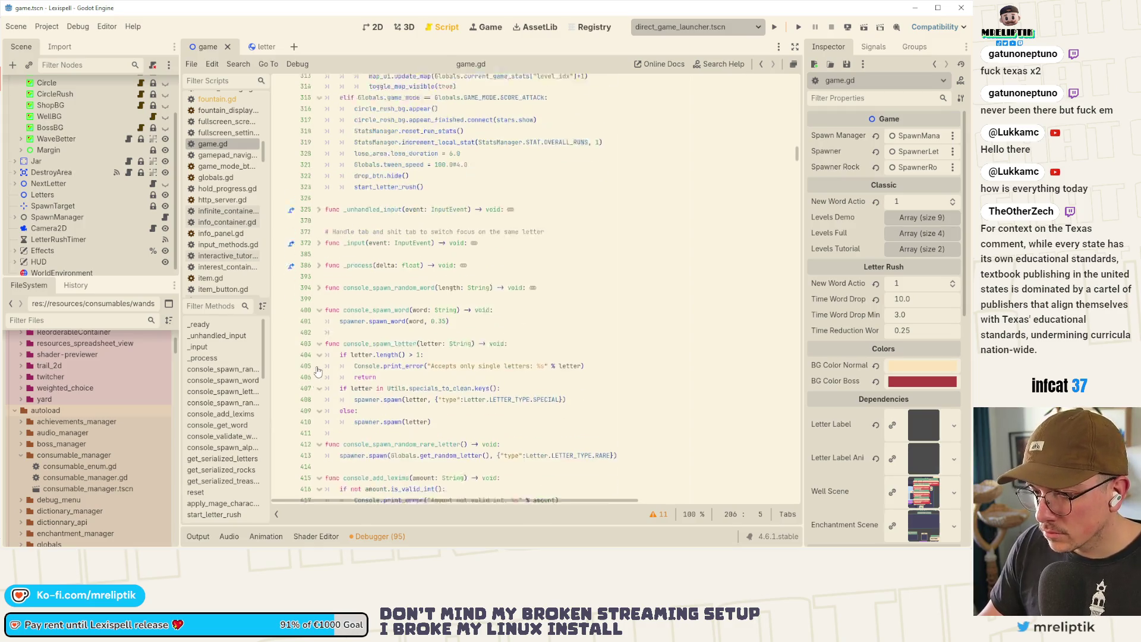
pyautogui.click(319, 318)
pyautogui.click(320, 340)
pyautogui.click(319, 362)
pyautogui.click(319, 385)
pyautogui.click(320, 408)
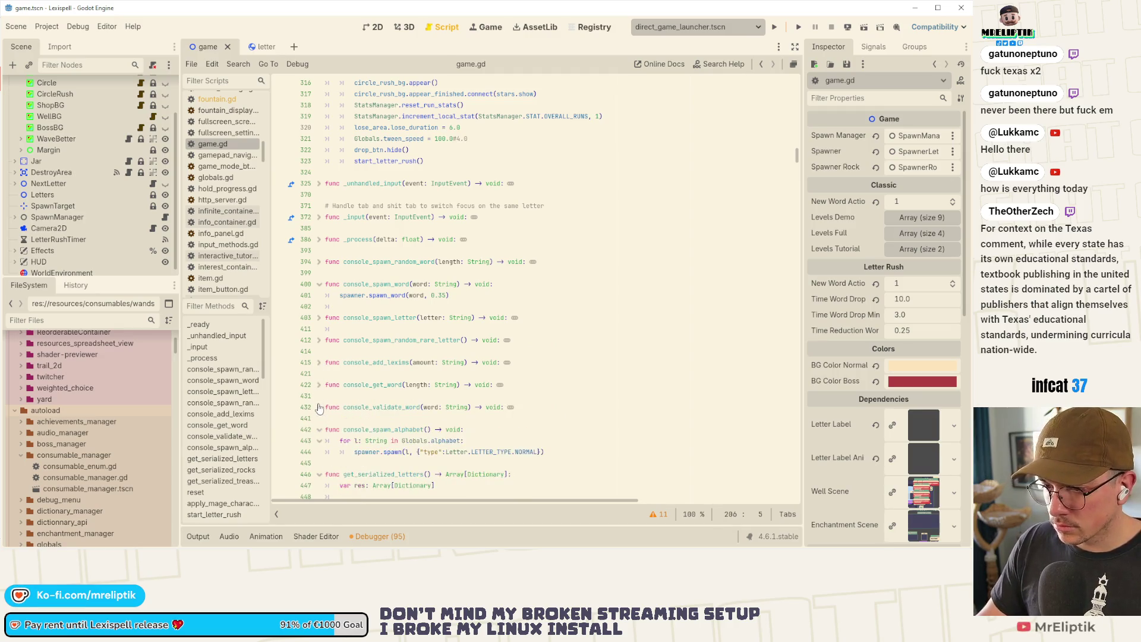
pyautogui.click(319, 429)
pyautogui.scroll(-2, 321, 429)
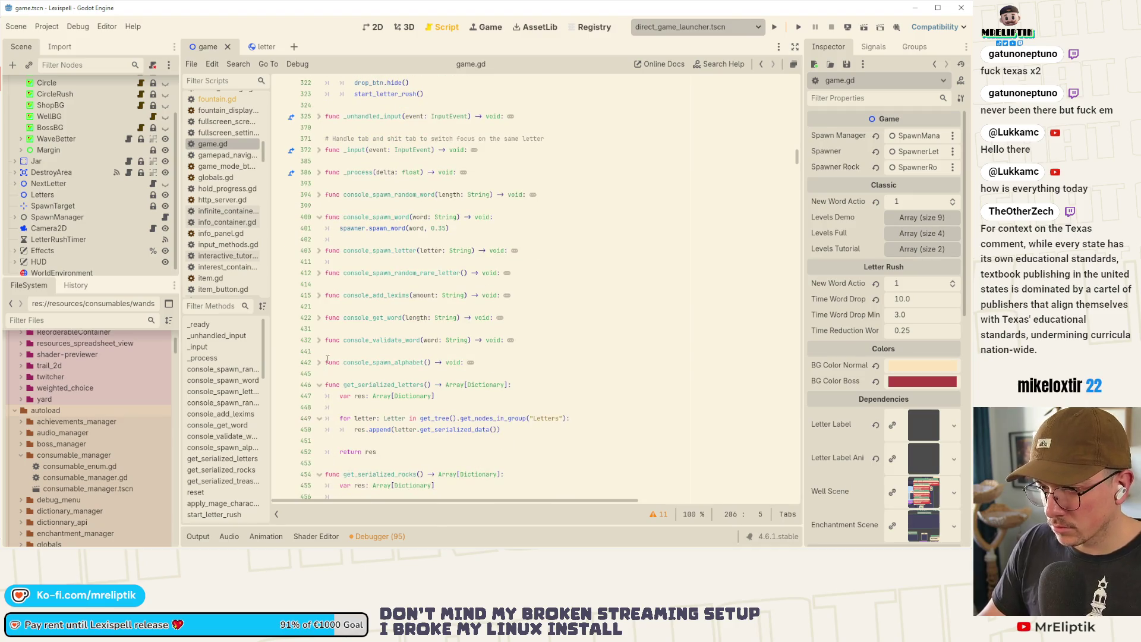
pyautogui.click(320, 217)
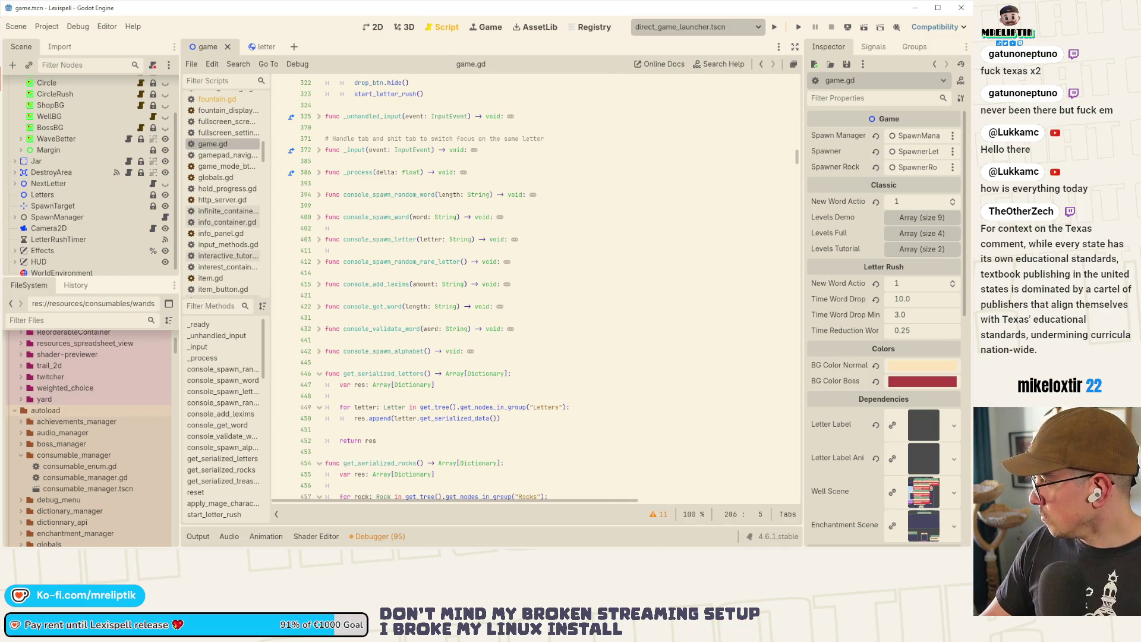
pyautogui.scroll(10, 540, 252)
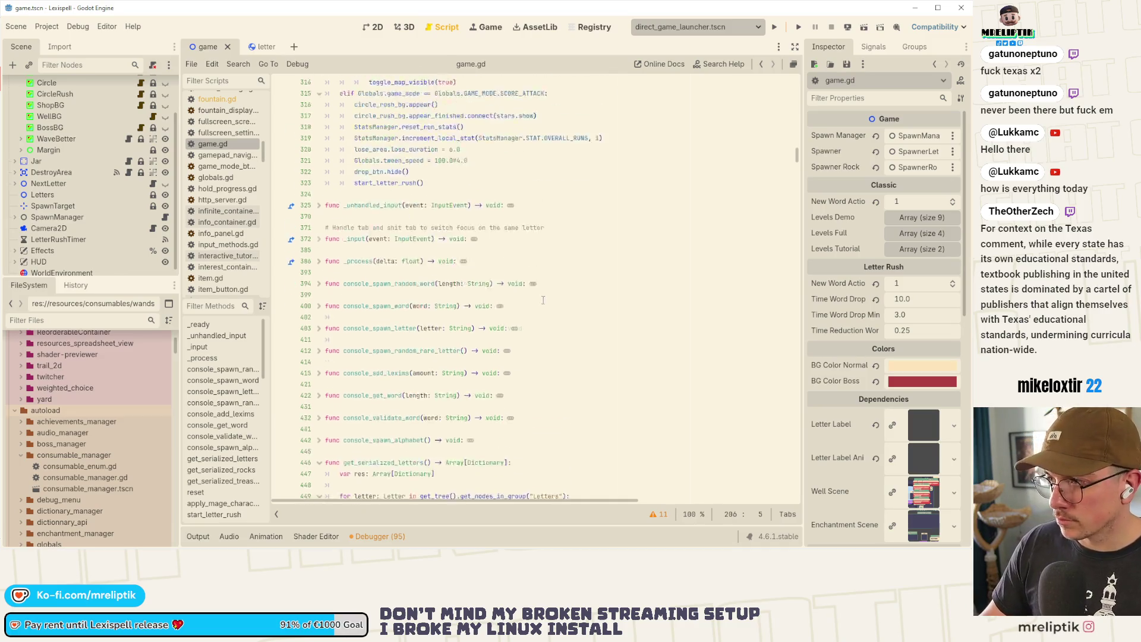
pyautogui.moveTo(797, 153); pyautogui.dragTo(797, 89)
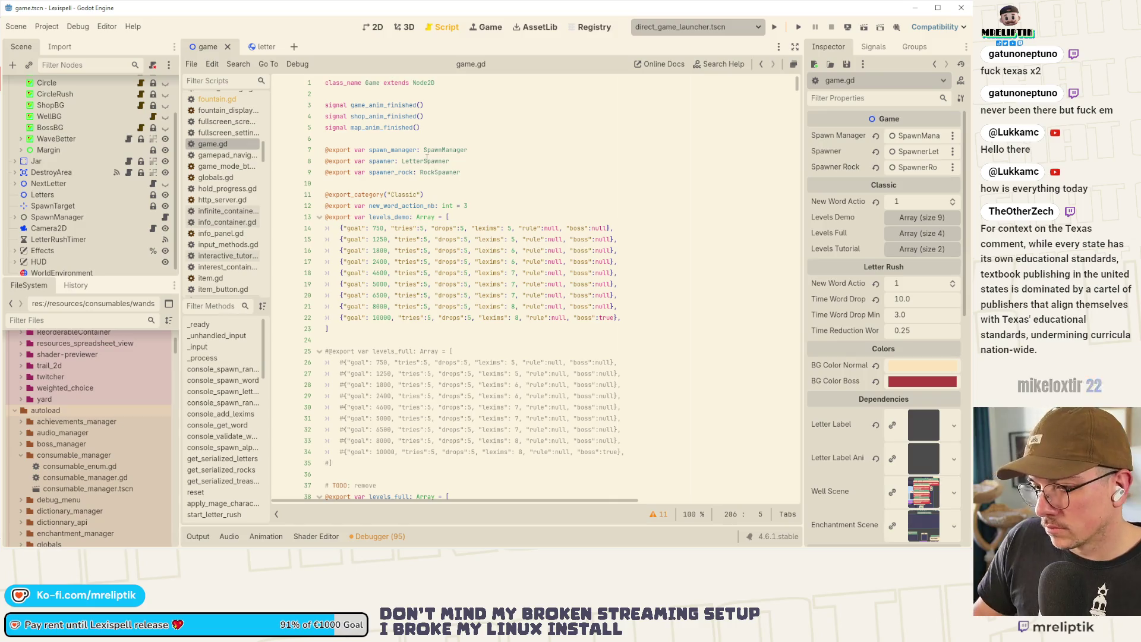
# - Fold the commented-out levels_full array and tidy the blank lines after the signals
pyautogui.click(319, 351)
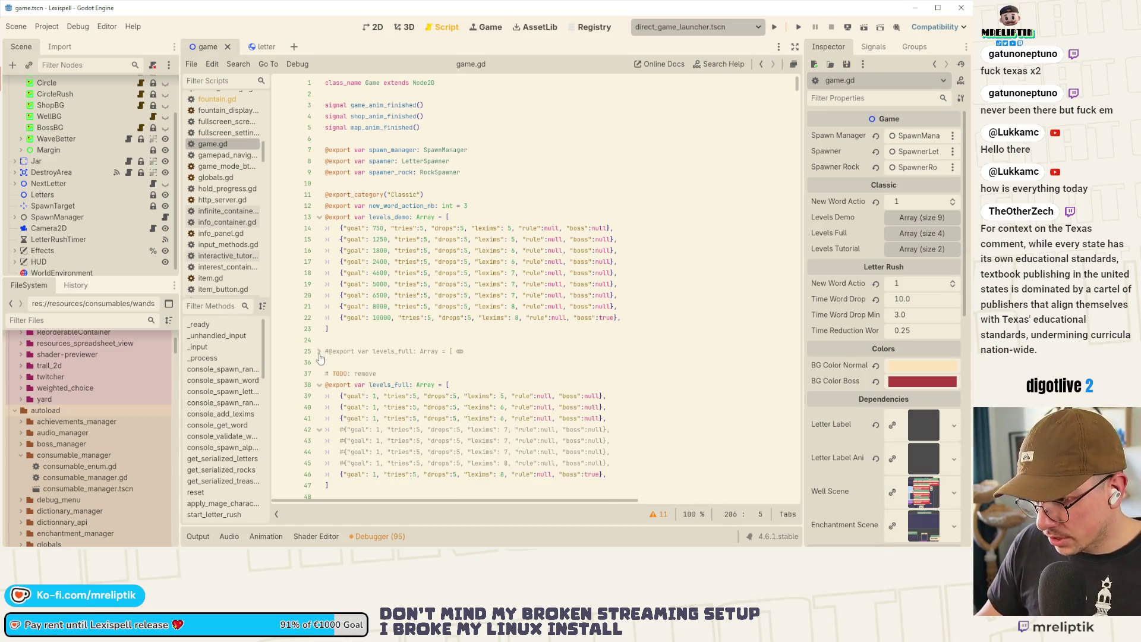
pyautogui.scroll(-4, 407, 370)
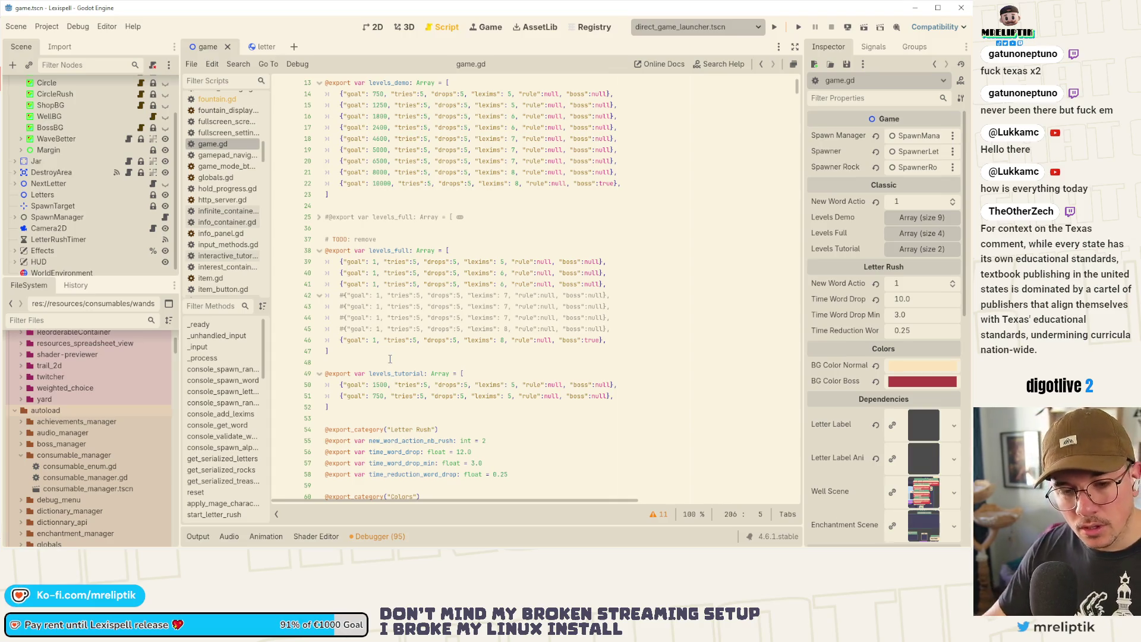
pyautogui.scroll(4, 419, 155)
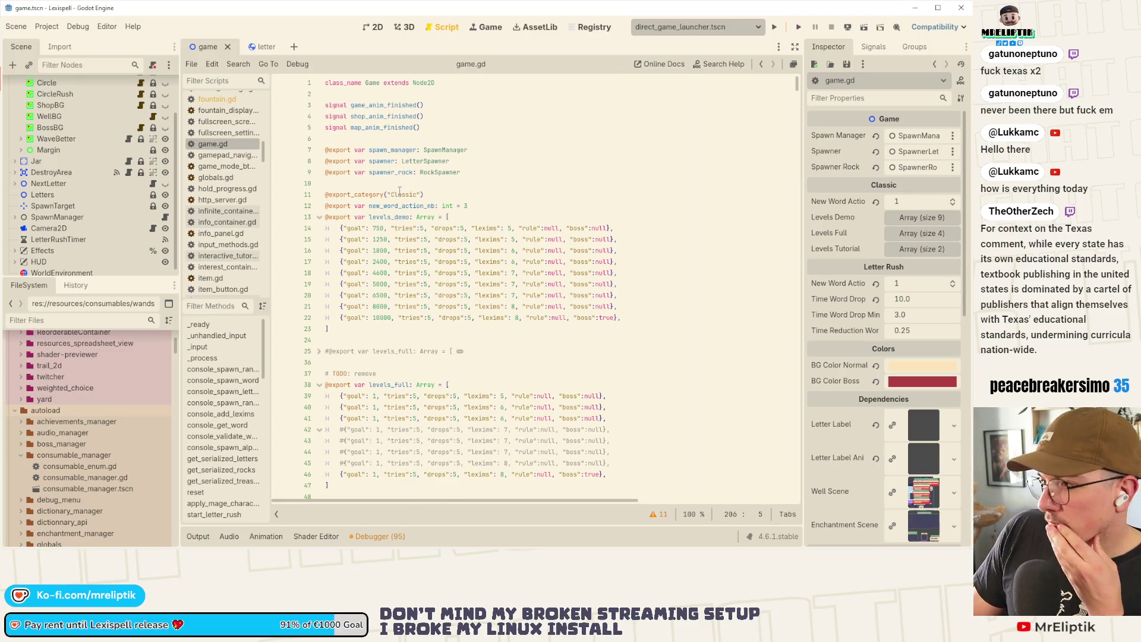
pyautogui.click(375, 141)
pyautogui.press('Return')
pyautogui.press('Return')
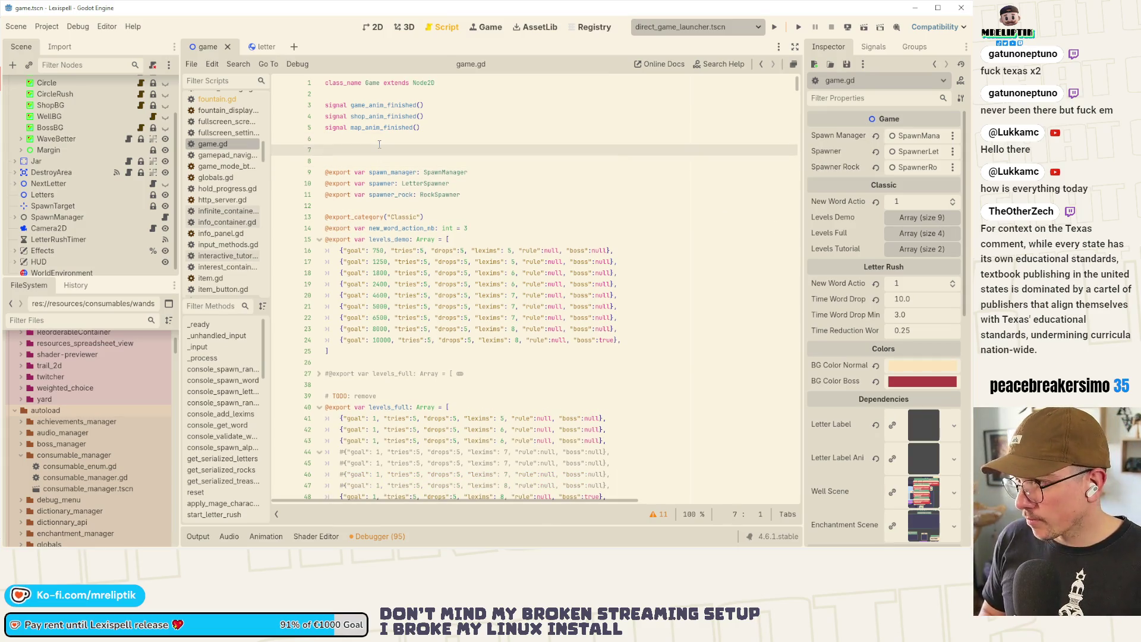
pyautogui.press('BackSpace')
pyautogui.press('Delete')
# - Leave an empty line 13 above levels_demo and save the script
pyautogui.scroll(-1, 369, 231)
pyautogui.click(466, 184)
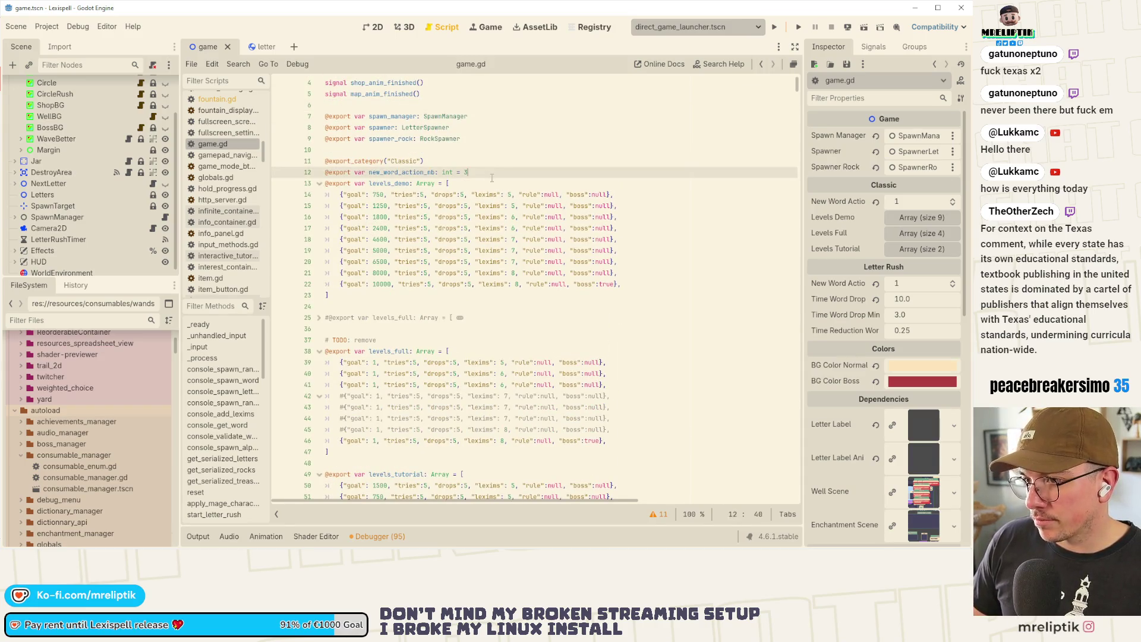
pyautogui.hotkey('ctrl', 'z')
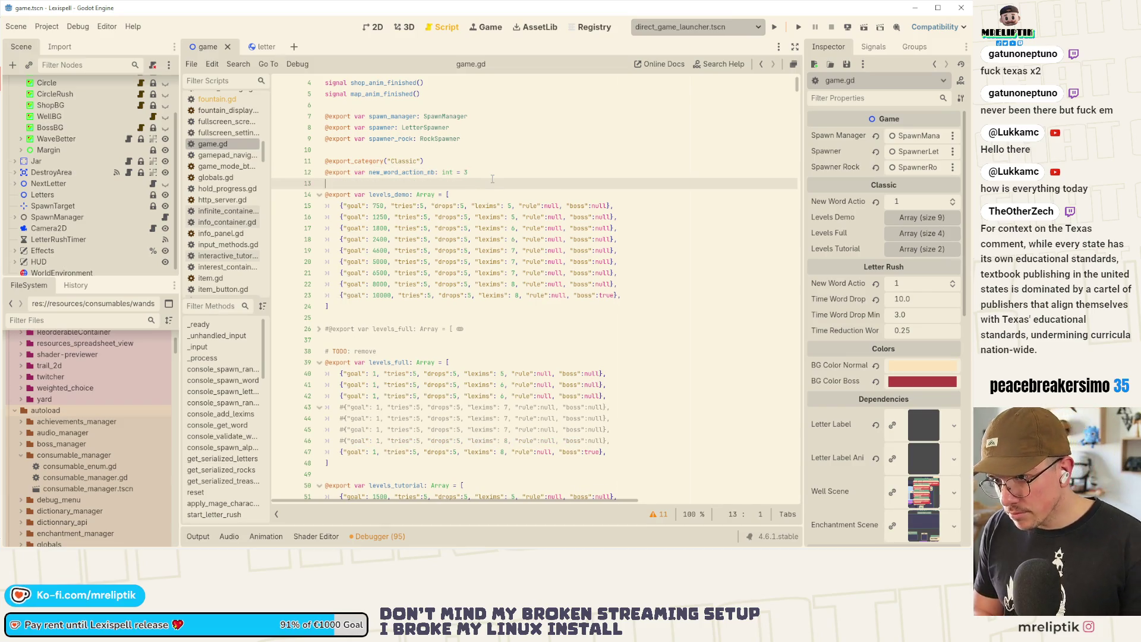
pyautogui.hotkey('ctrl', 'z')
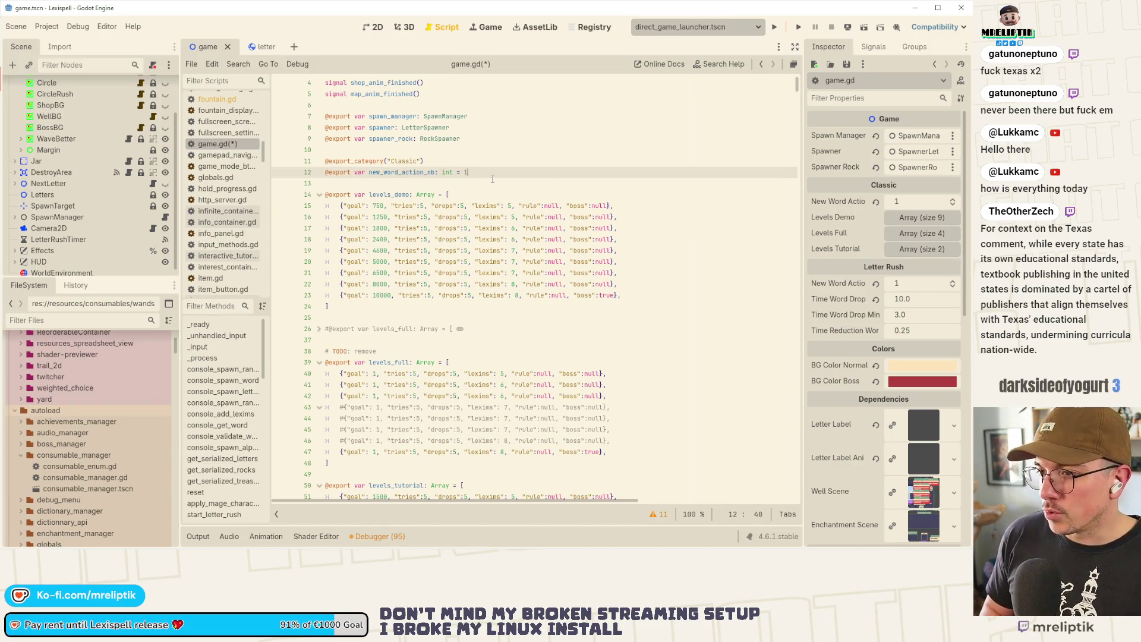
pyautogui.click(492, 179)
pyautogui.hotkey('ctrl', 's')
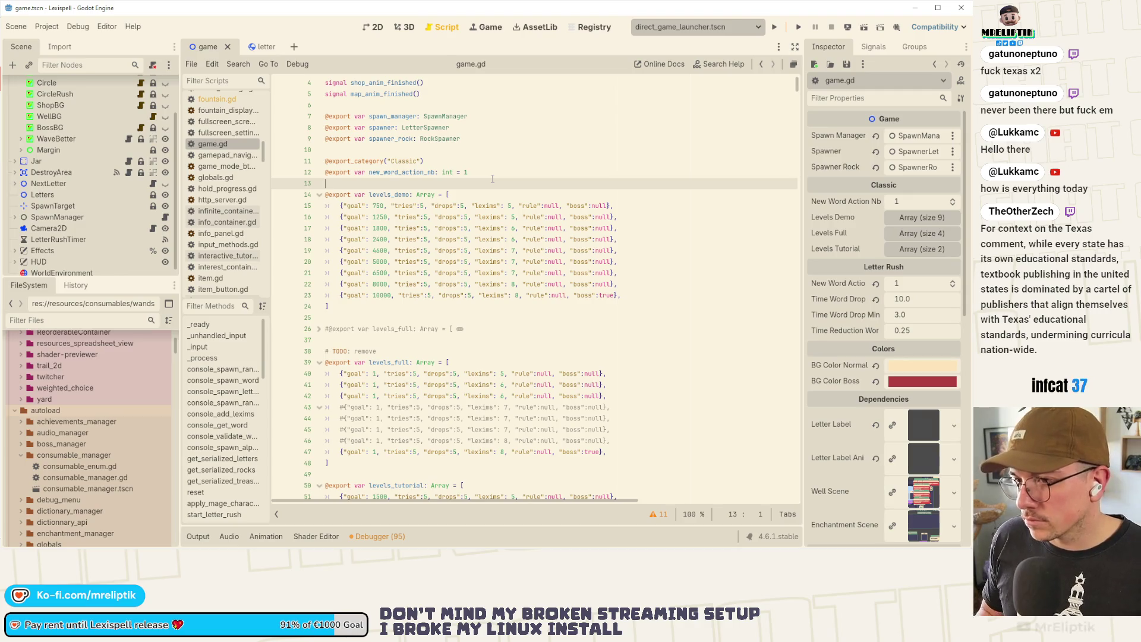
pyautogui.write('@export ')
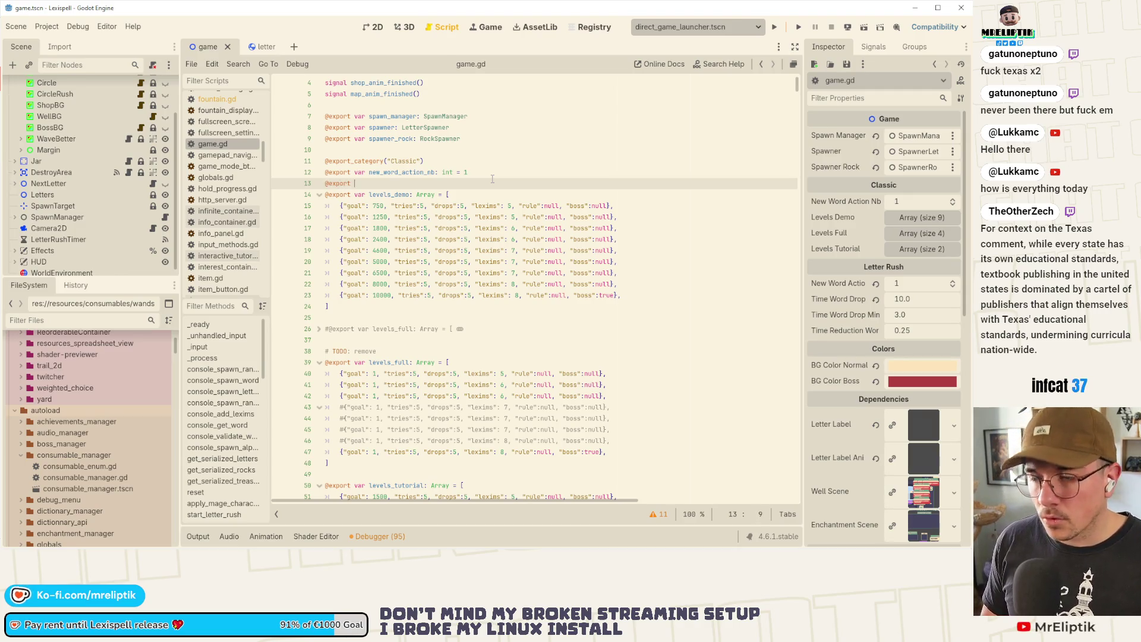
pyautogui.write('var')
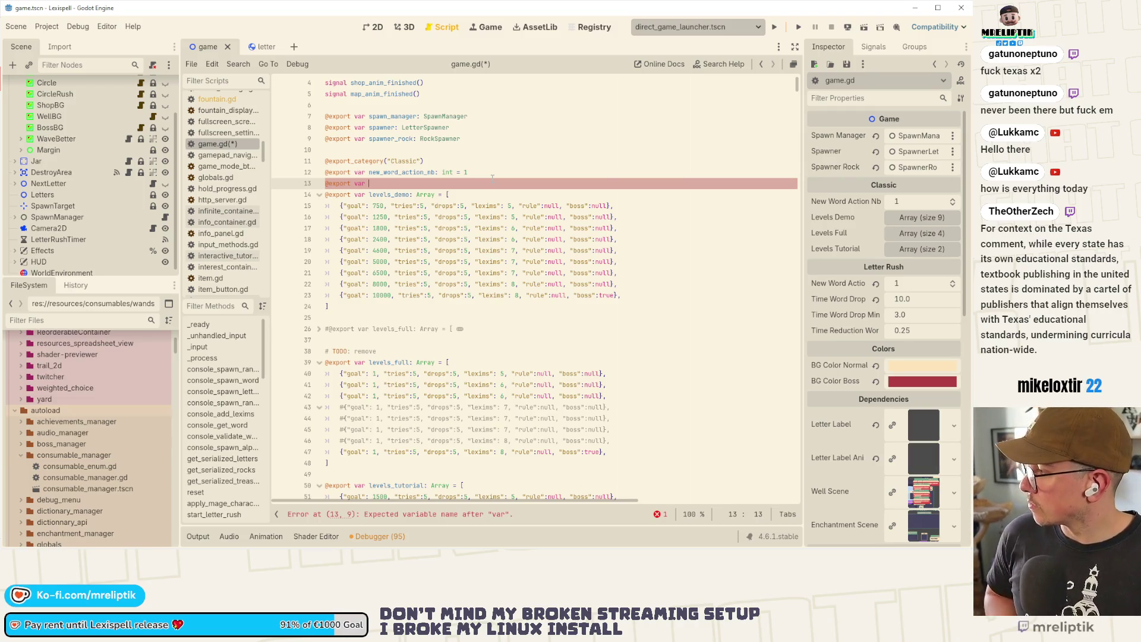
pyautogui.write('ech')
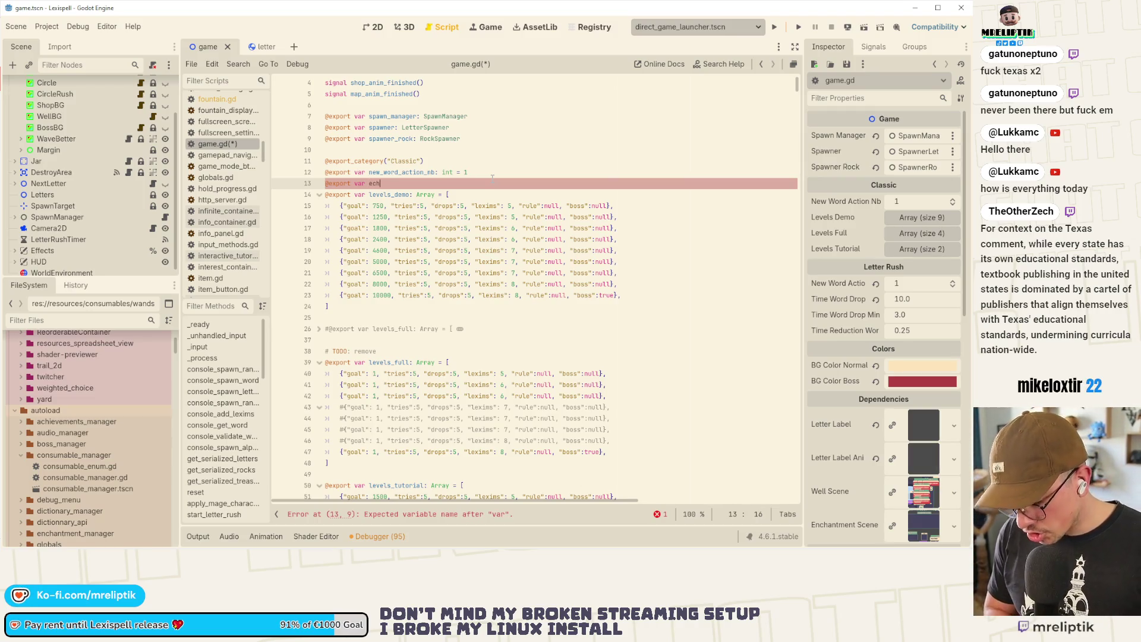
pyautogui.write('ant')
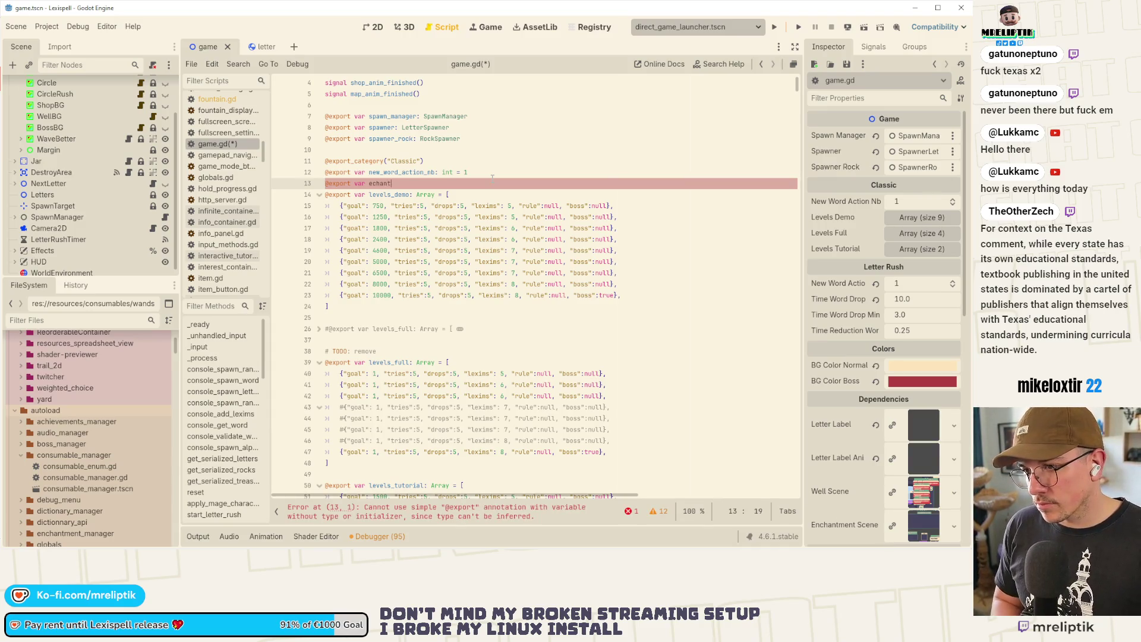
pyautogui.write('ment')
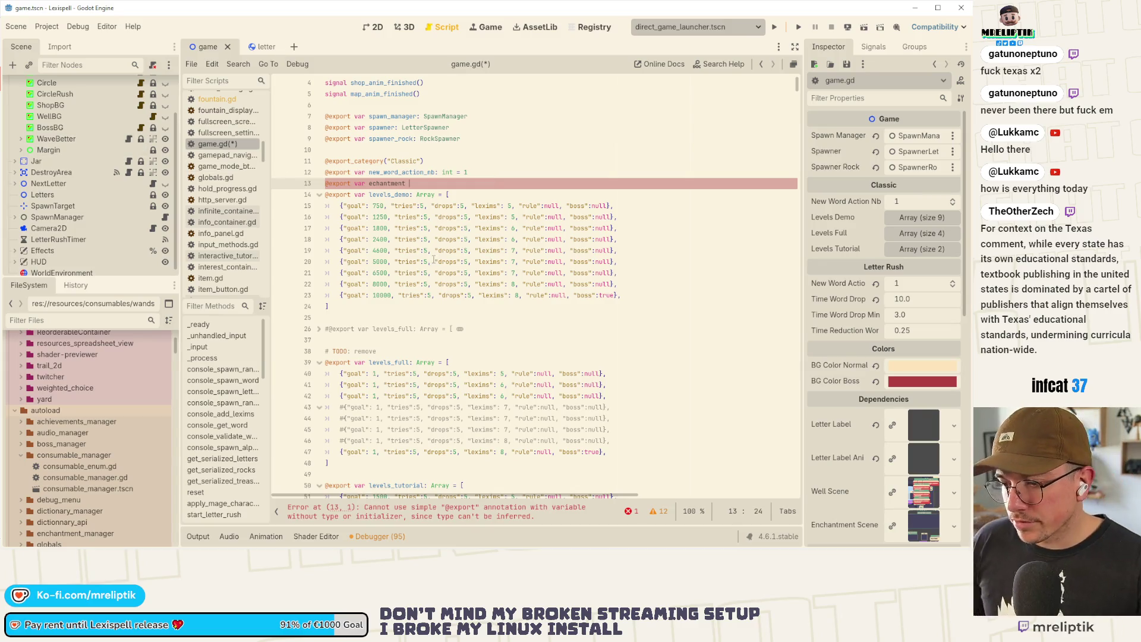
pyautogui.scroll(-7, 414, 346)
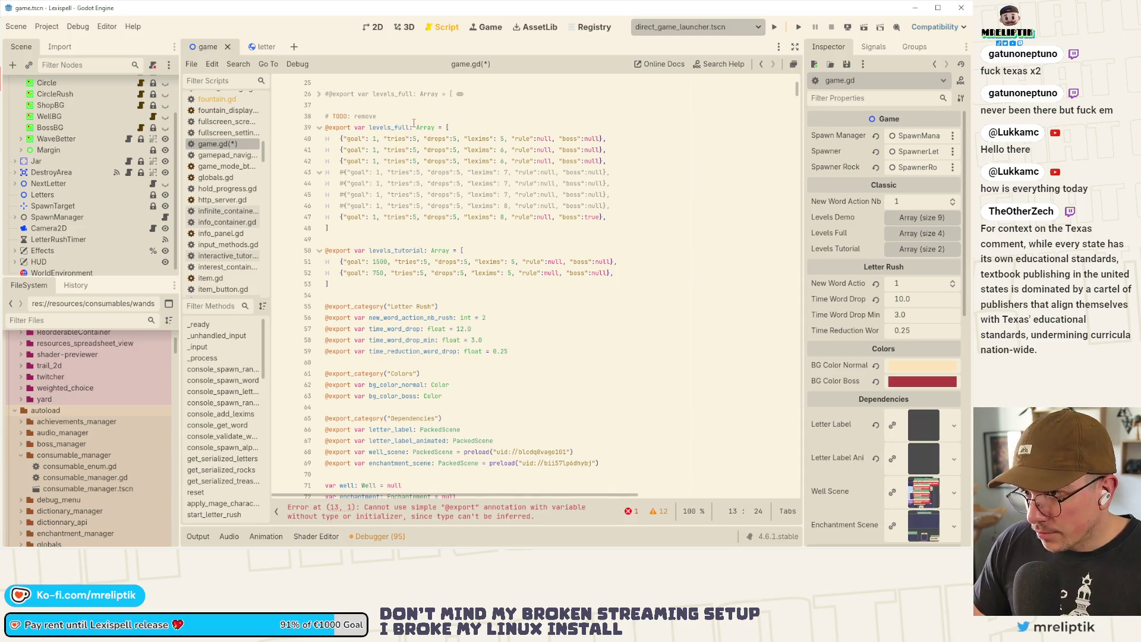
pyautogui.scroll(-9, 396, 300)
pyautogui.scroll(-3, 374, 318)
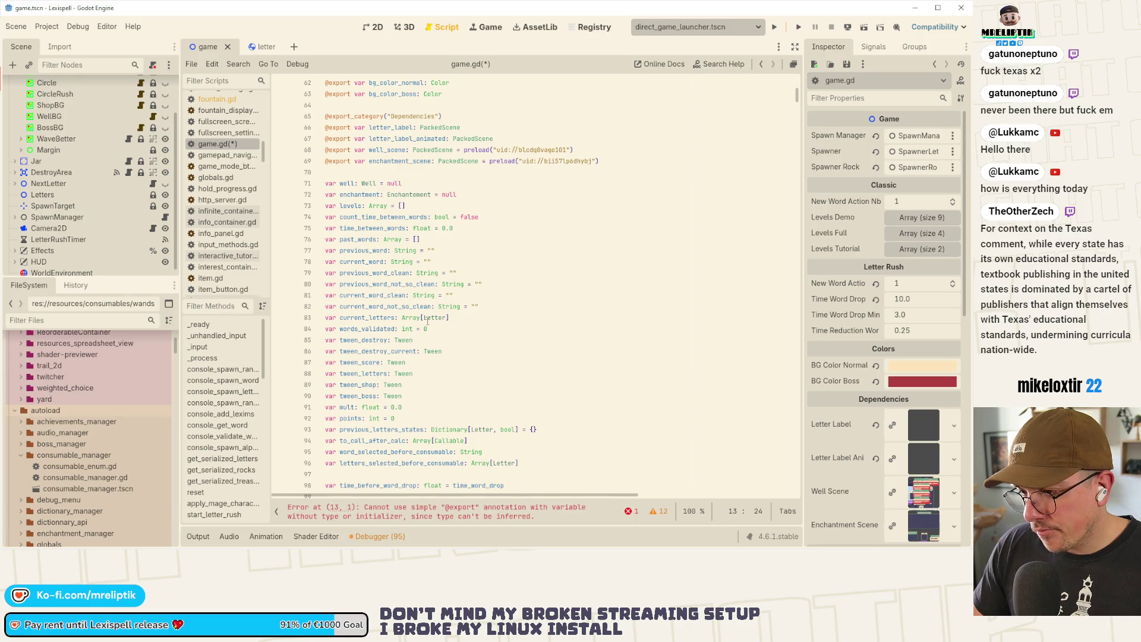
pyautogui.scroll(-3, 442, 321)
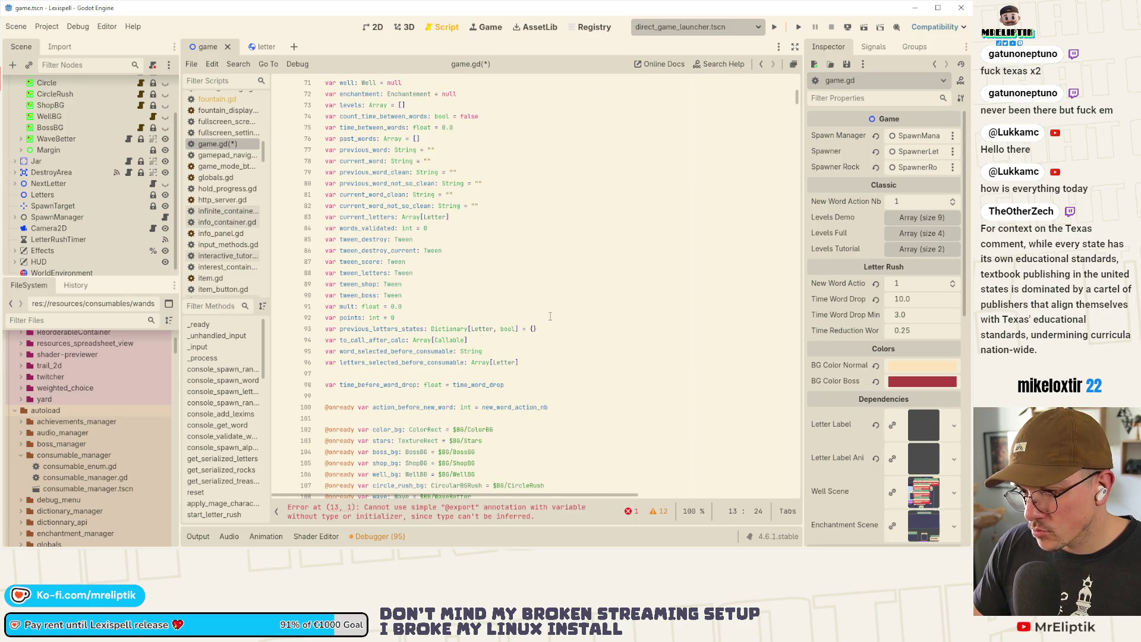
pyautogui.scroll(20, 436, 293)
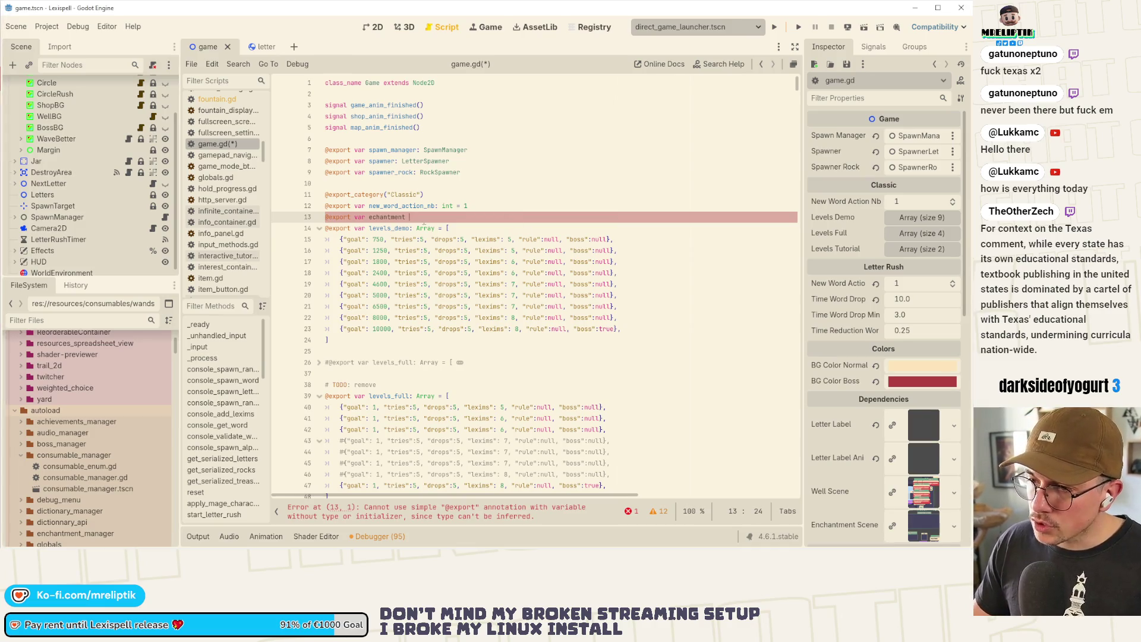
# - Complete the exported variable's name as echantment_occurence and save
pyautogui.press('BackSpace')
pyautogui.write('occurence: int = 2')
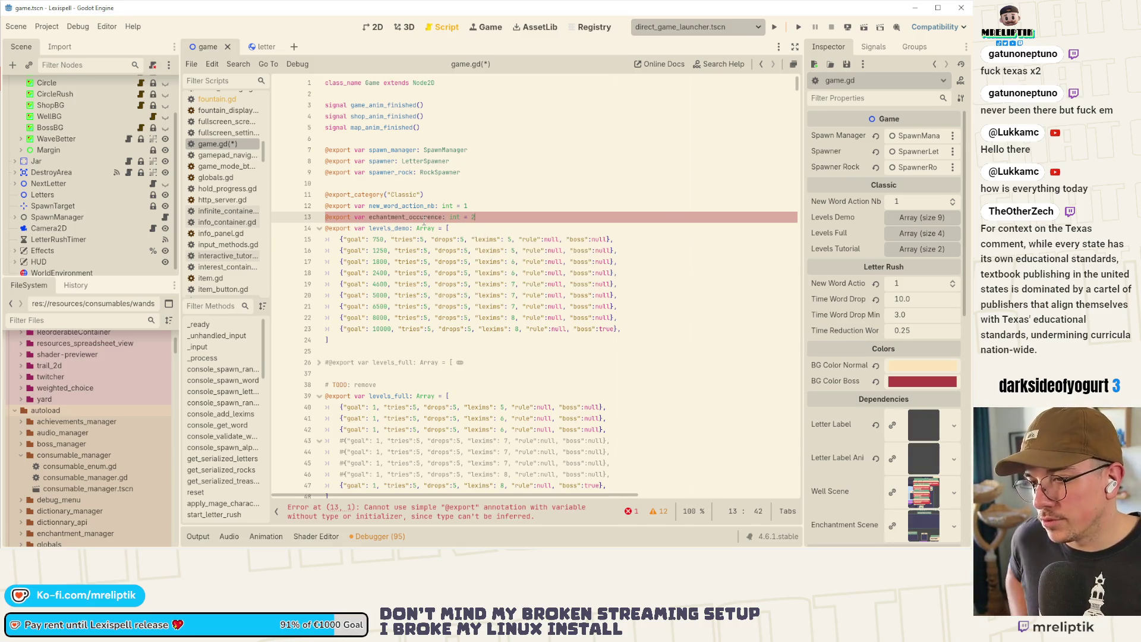
pyautogui.hotkey('ctrl', 's')
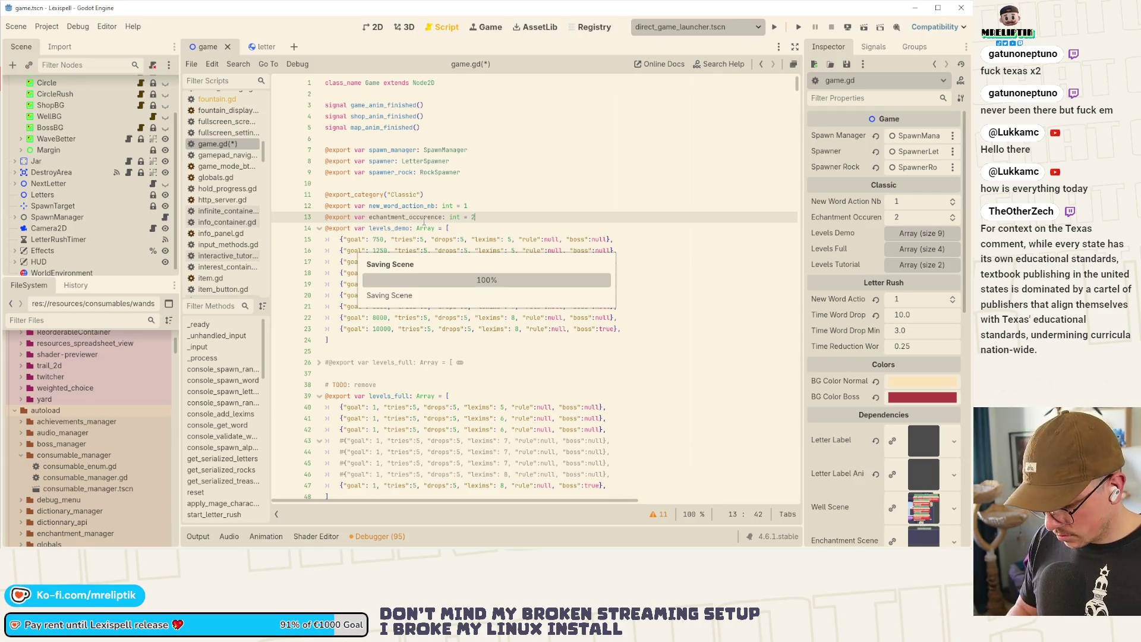
# - Add an 'Every X rooms' comment above the export, drop the stray blank line, and save
pyautogui.hotkey('ctrl', 'shift', 'Return')
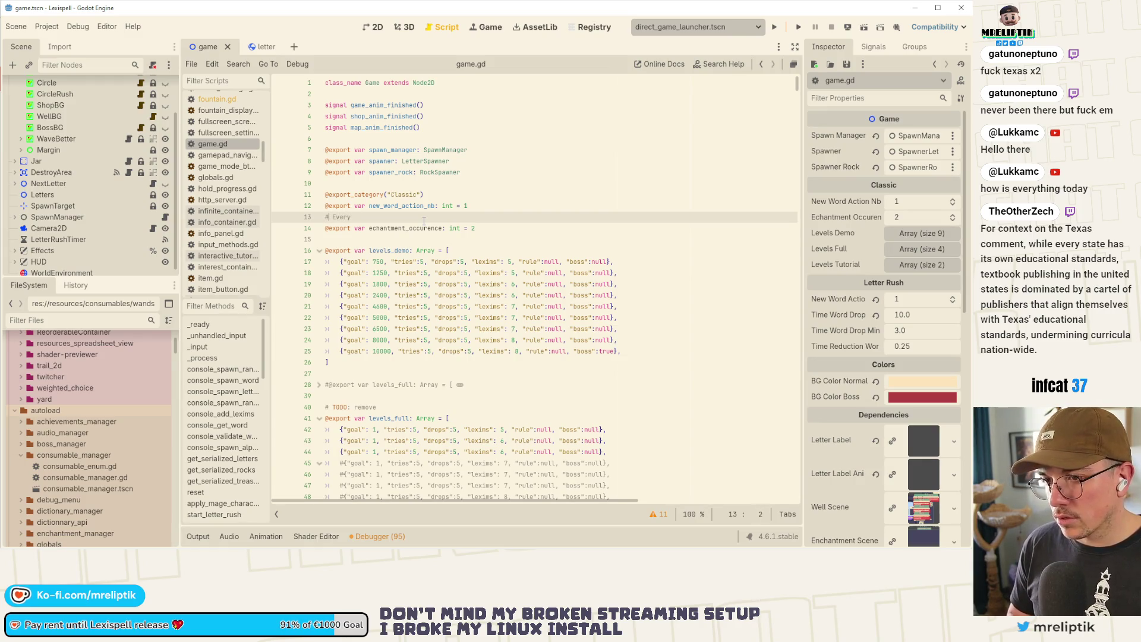
pyautogui.write('#')
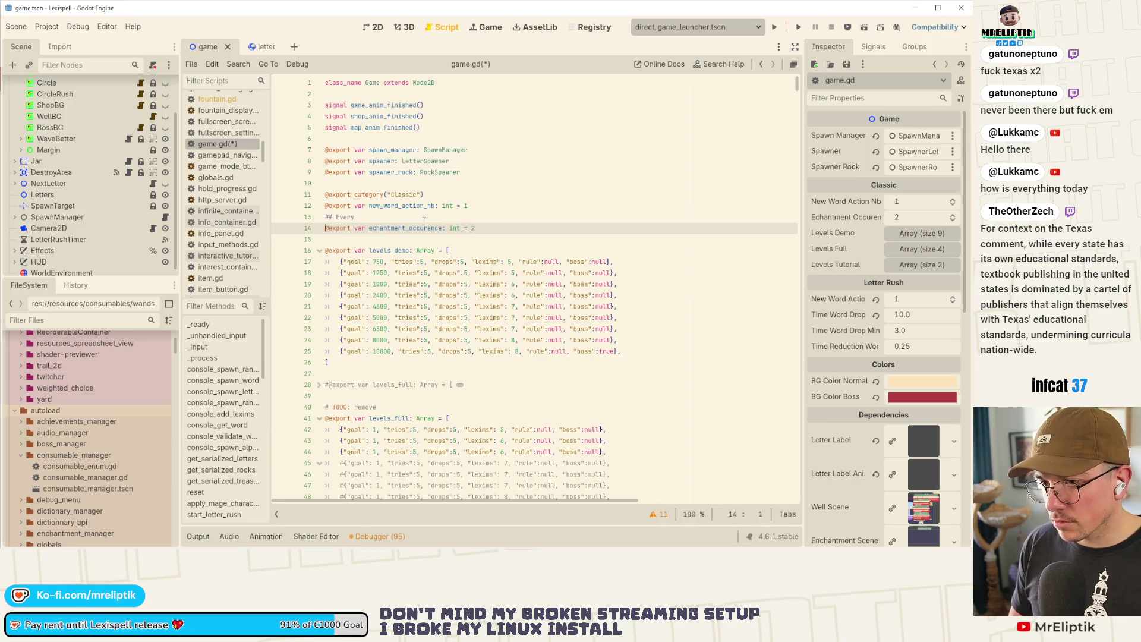
pyautogui.write(' Every X rooms')
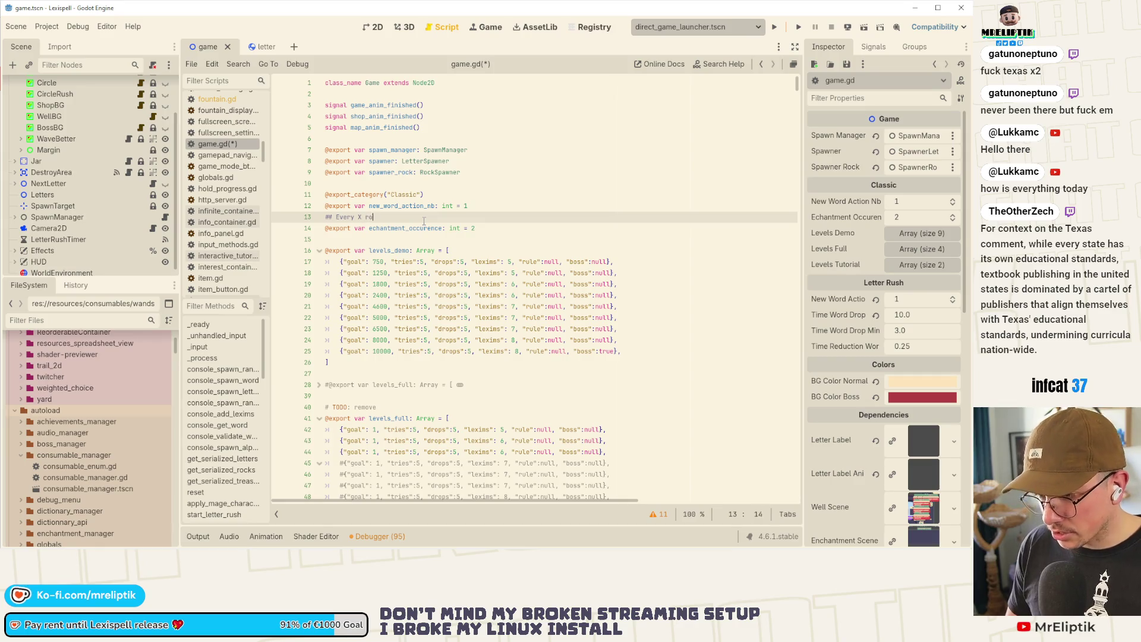
pyautogui.press('Down')
pyautogui.press('Down')
pyautogui.press('Delete')
pyautogui.hotkey('ctrl', 's')
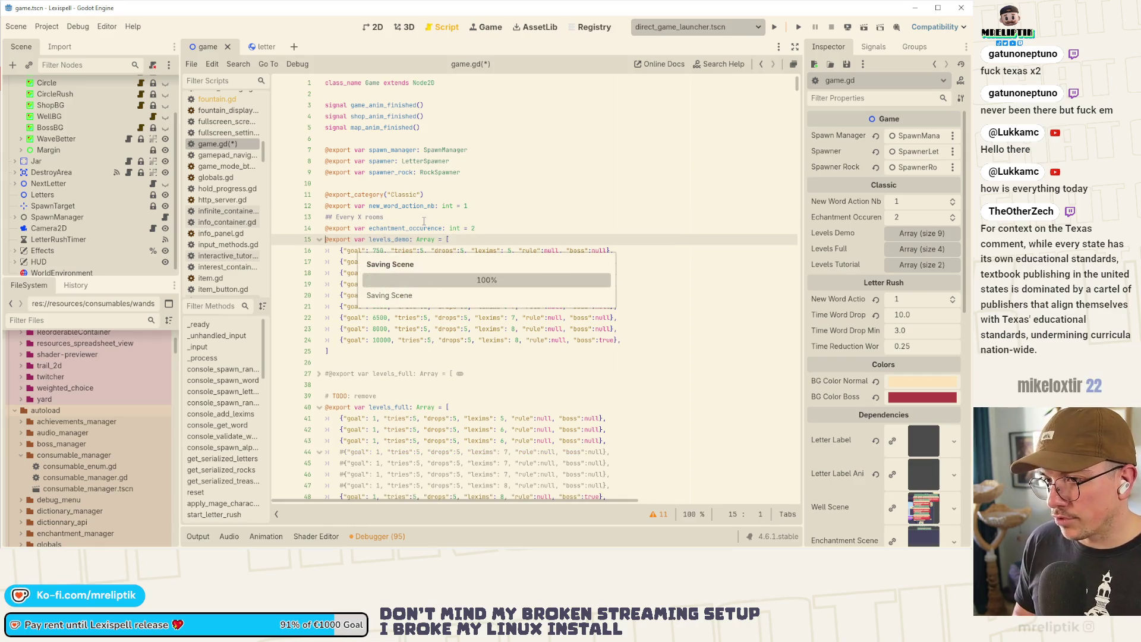
# - Change 'rooms' to 'chapters' in the comment, save, and select echantment_occurence
pyautogui.press('Up')
pyautogui.press('Up')
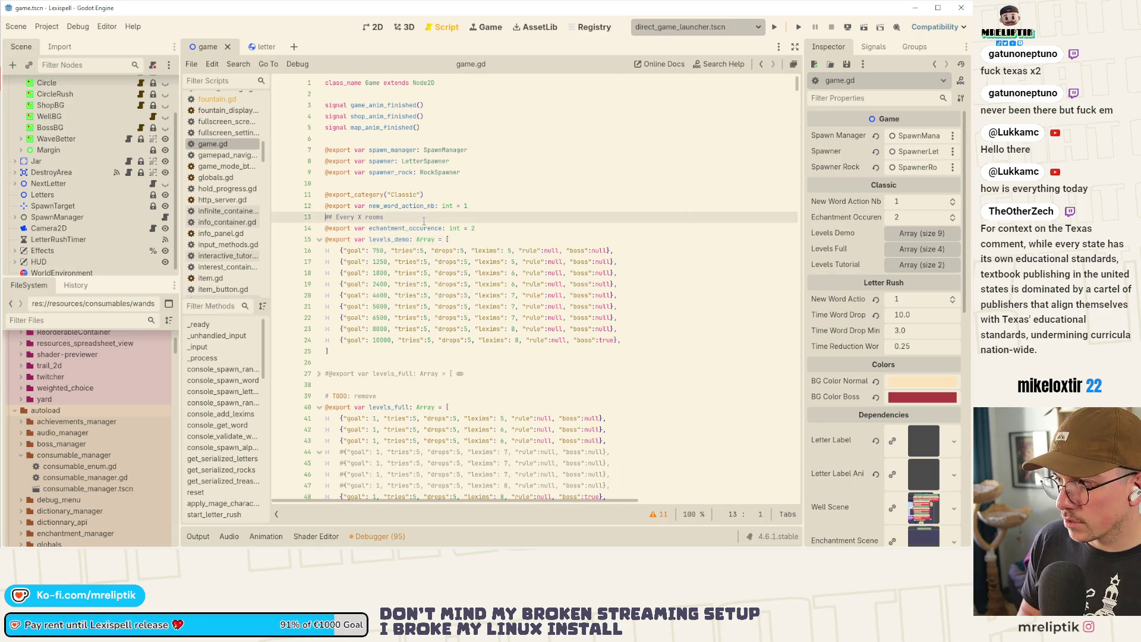
pyautogui.hotkey('ctrl', 'Right')
pyautogui.hotkey('ctrl', 'Right')
pyautogui.hotkey('ctrl', 'shift', 'Right')
pyautogui.write('chapt')
pyautogui.hotkey('ctrl', 's')
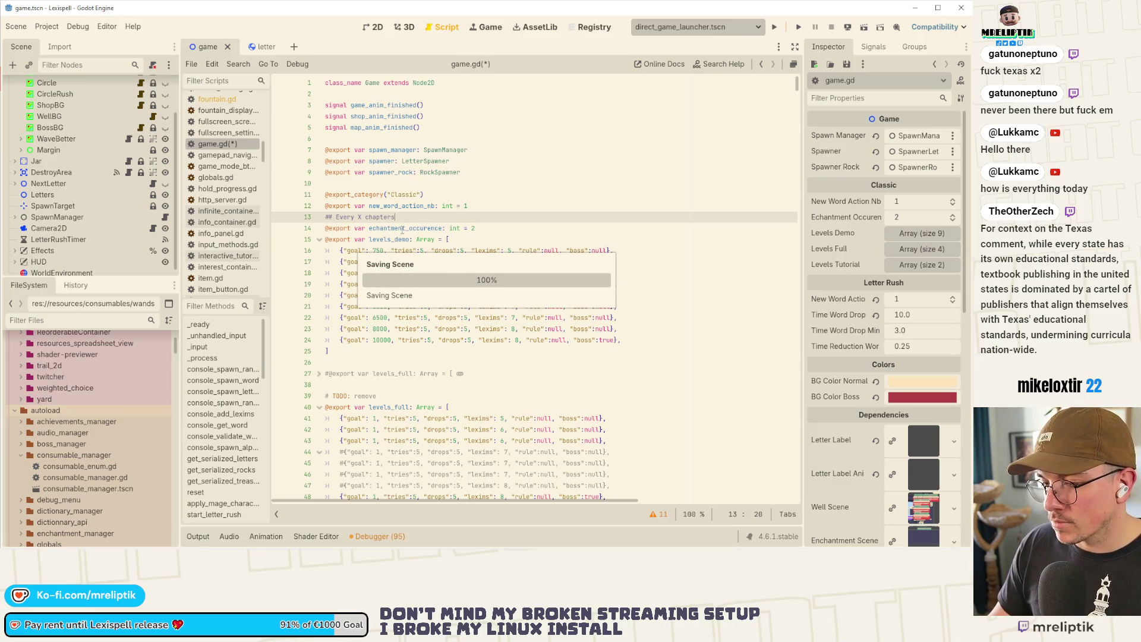
pyautogui.doubleClick(404, 228)
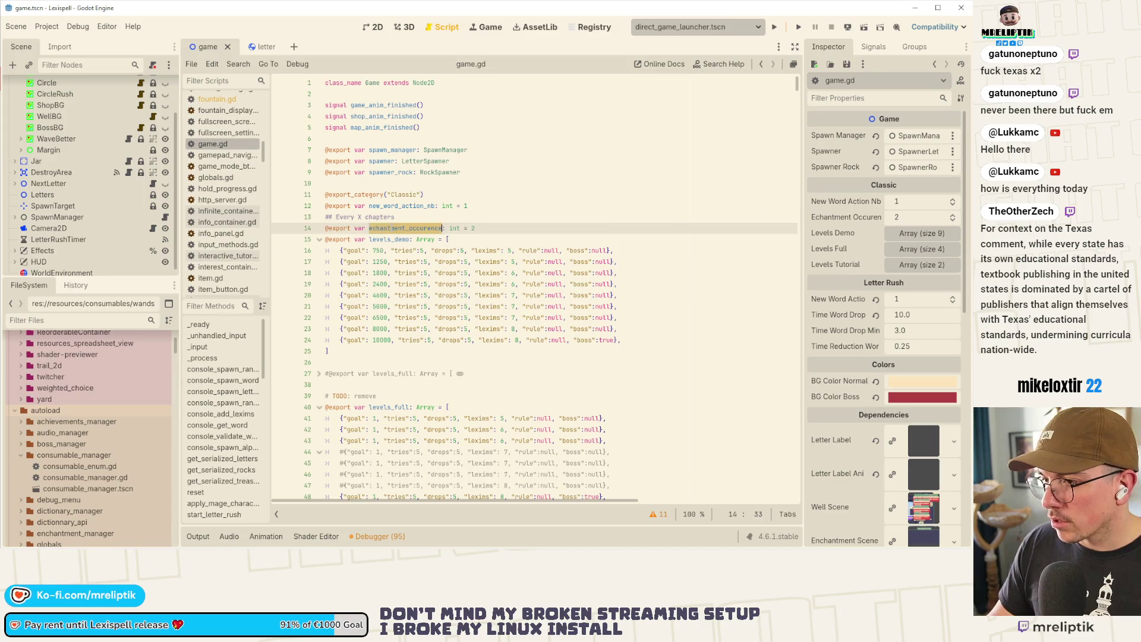
pyautogui.scroll(-2, 462, 311)
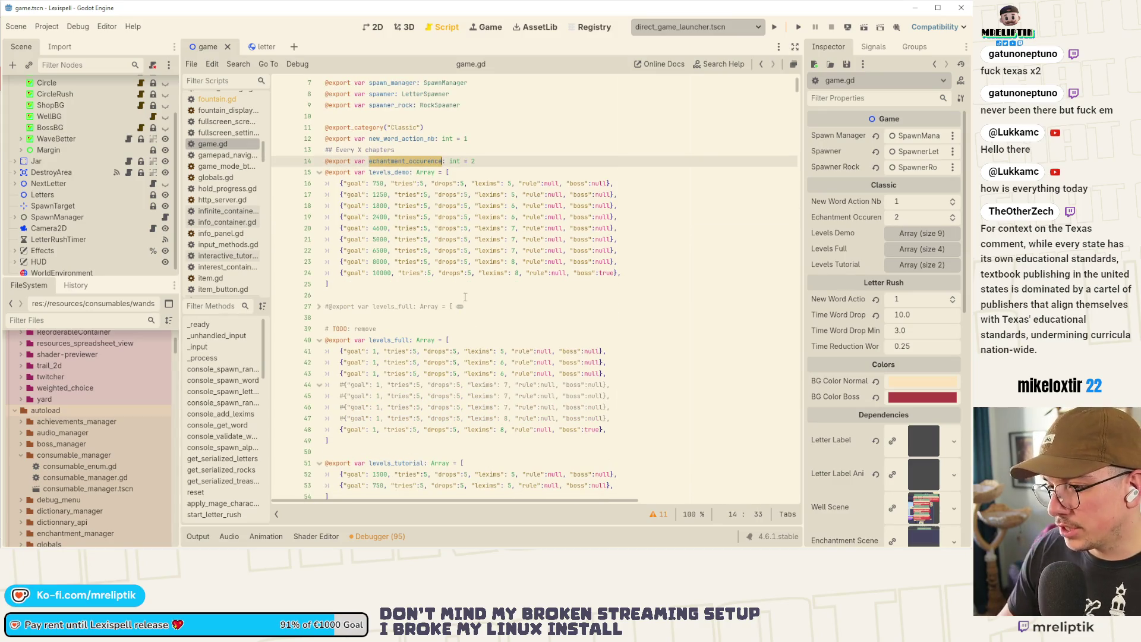
pyautogui.scroll(-4, 823, 333)
pyautogui.scroll(2, 825, 336)
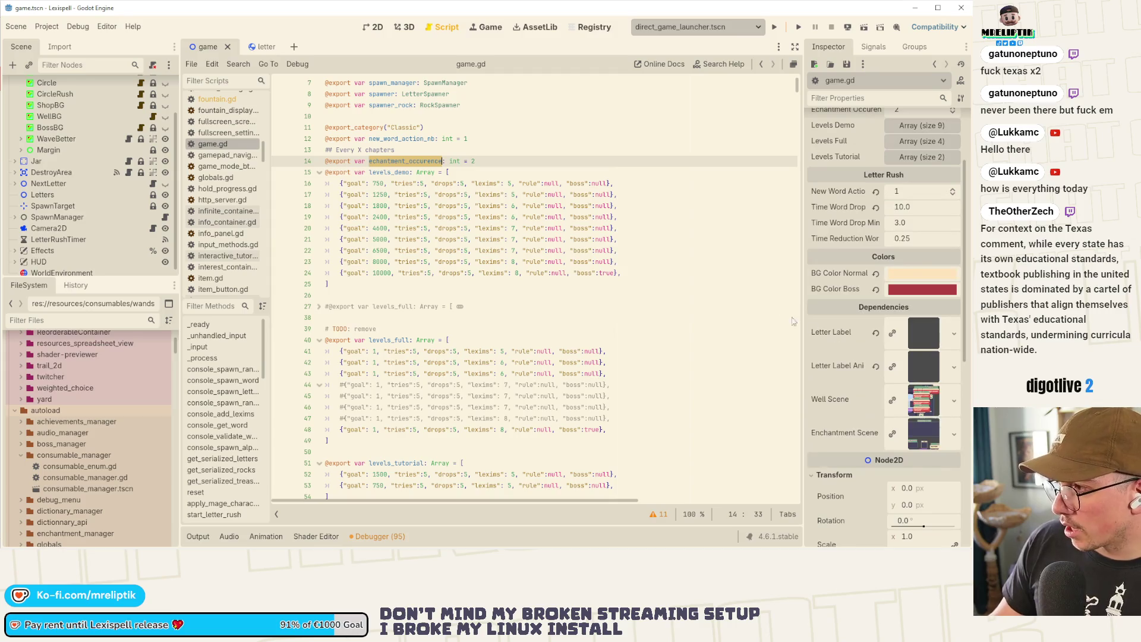
pyautogui.scroll(-17, 462, 317)
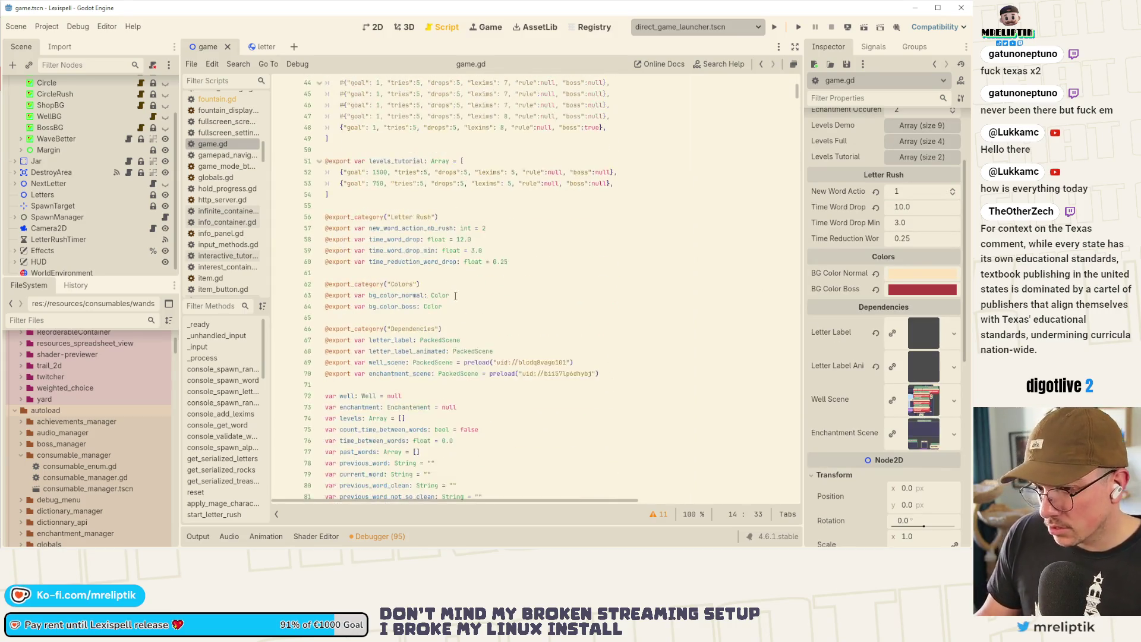
pyautogui.scroll(-15, 462, 318)
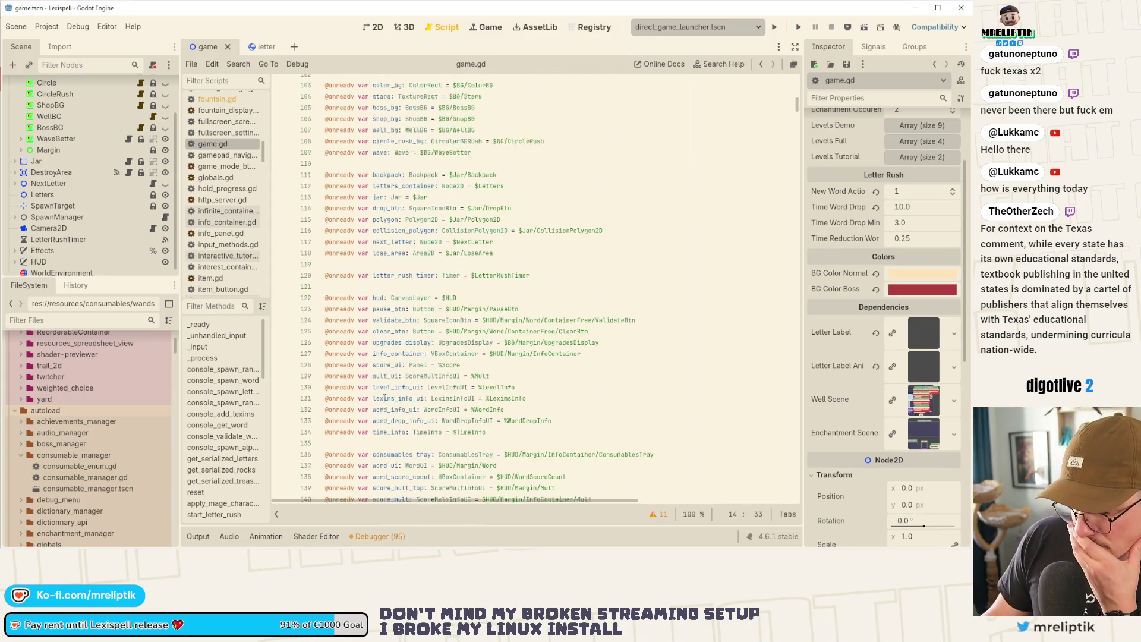
pyautogui.scroll(-12, 398, 369)
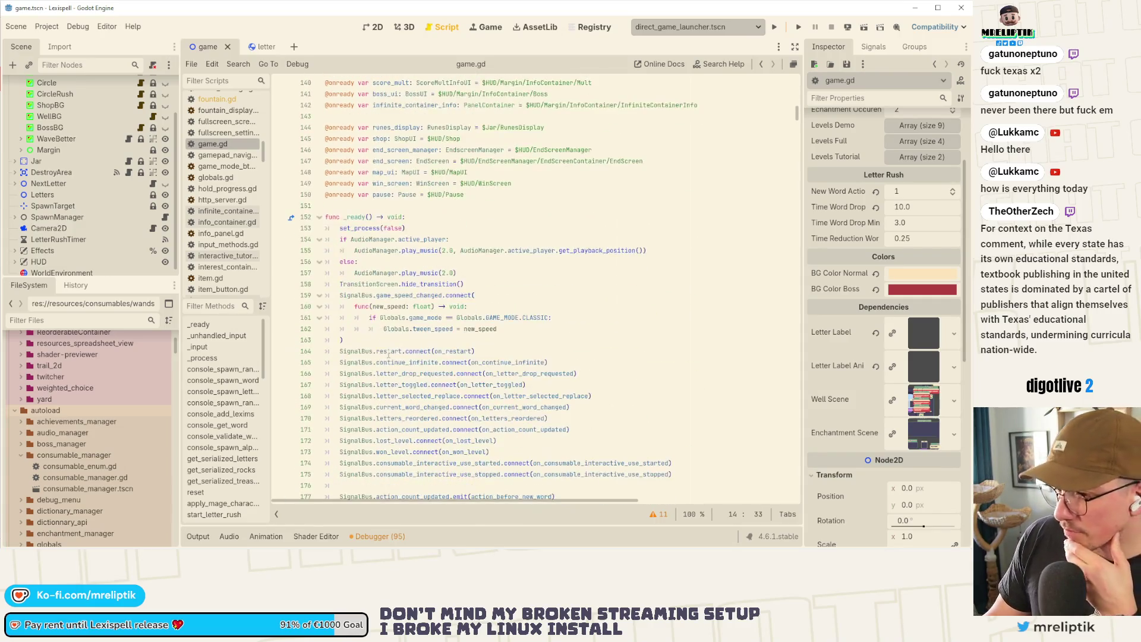
pyautogui.scroll(-7, 513, 352)
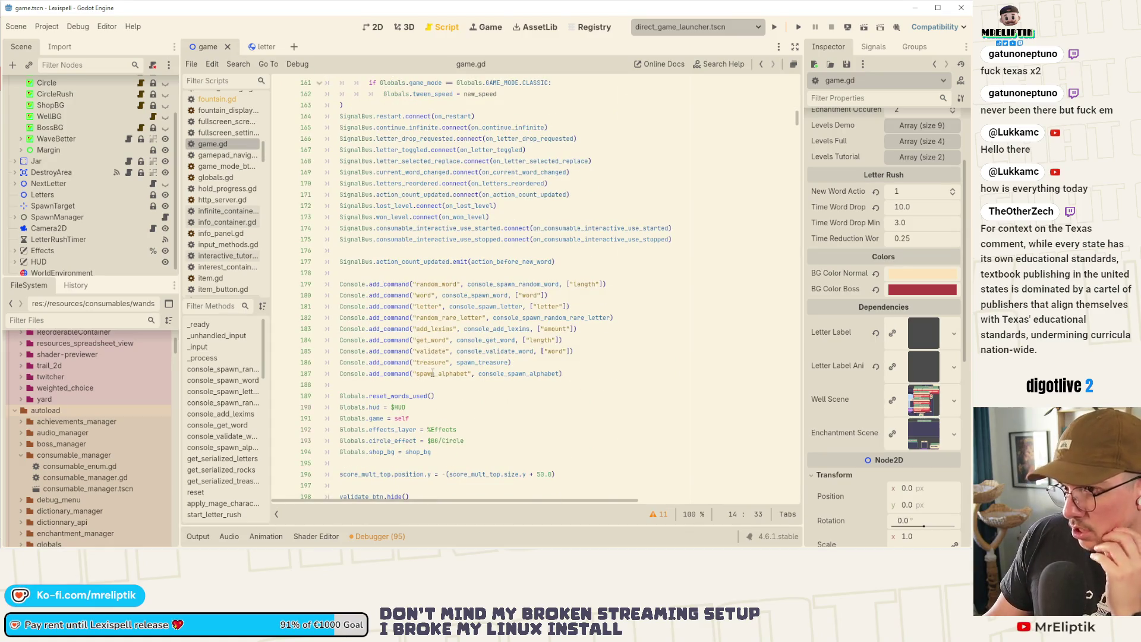
pyautogui.scroll(-6, 433, 373)
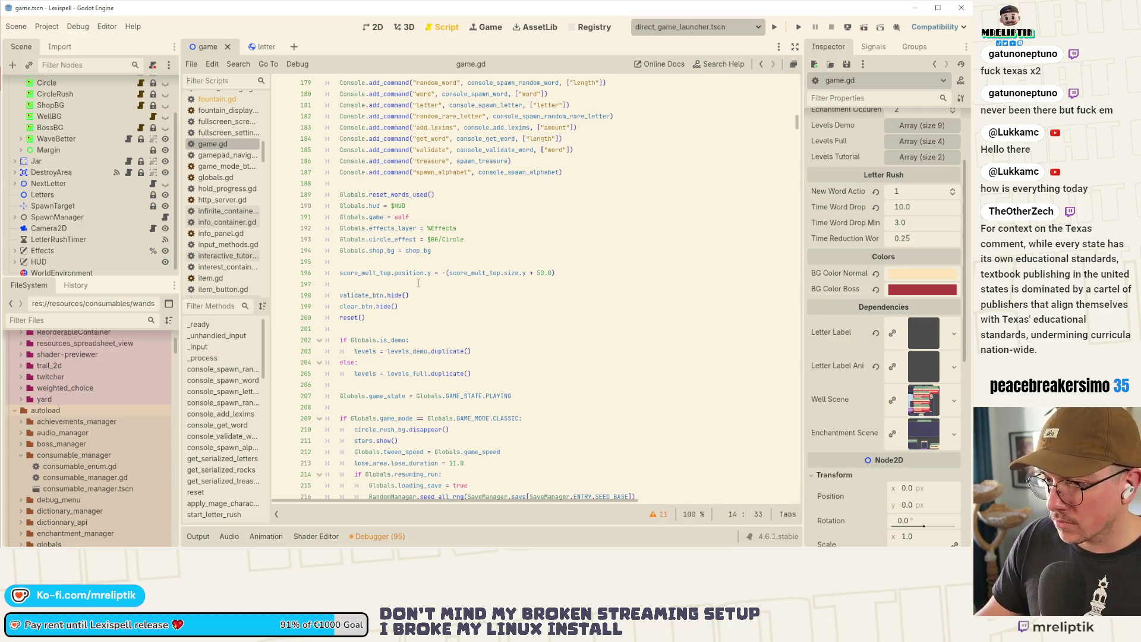
pyautogui.scroll(-3, 449, 374)
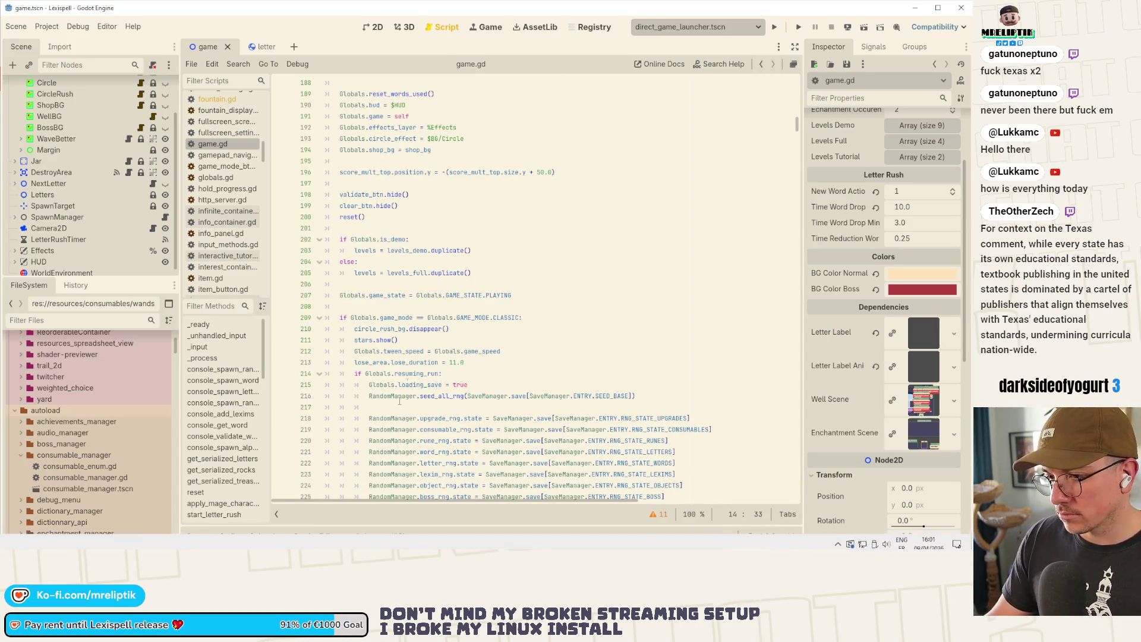
pyautogui.scroll(-2, 394, 324)
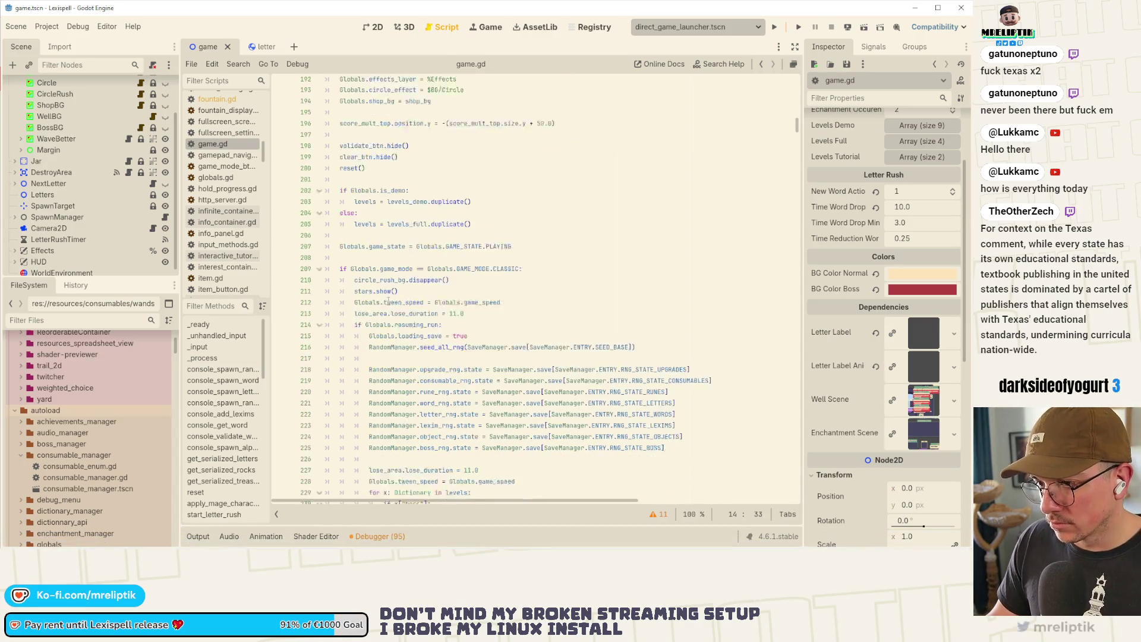
pyautogui.scroll(-4, 232, 424)
pyautogui.click(231, 423)
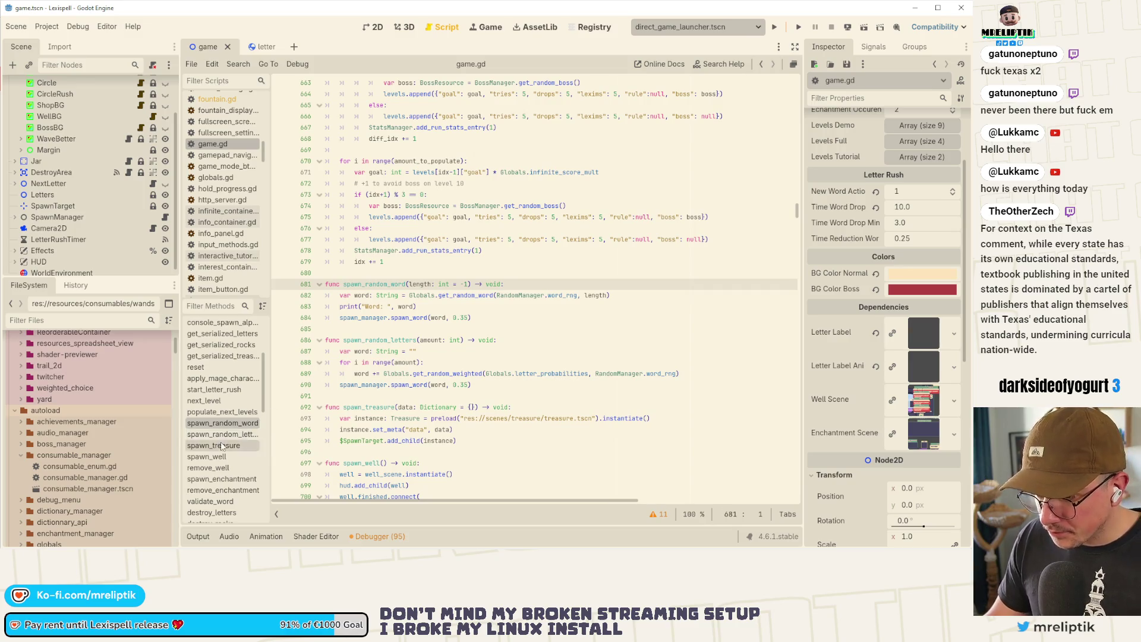
# - Widen the script list panel and place the caret at the end of spawn_random_word
pyautogui.scroll(-3, 220, 443)
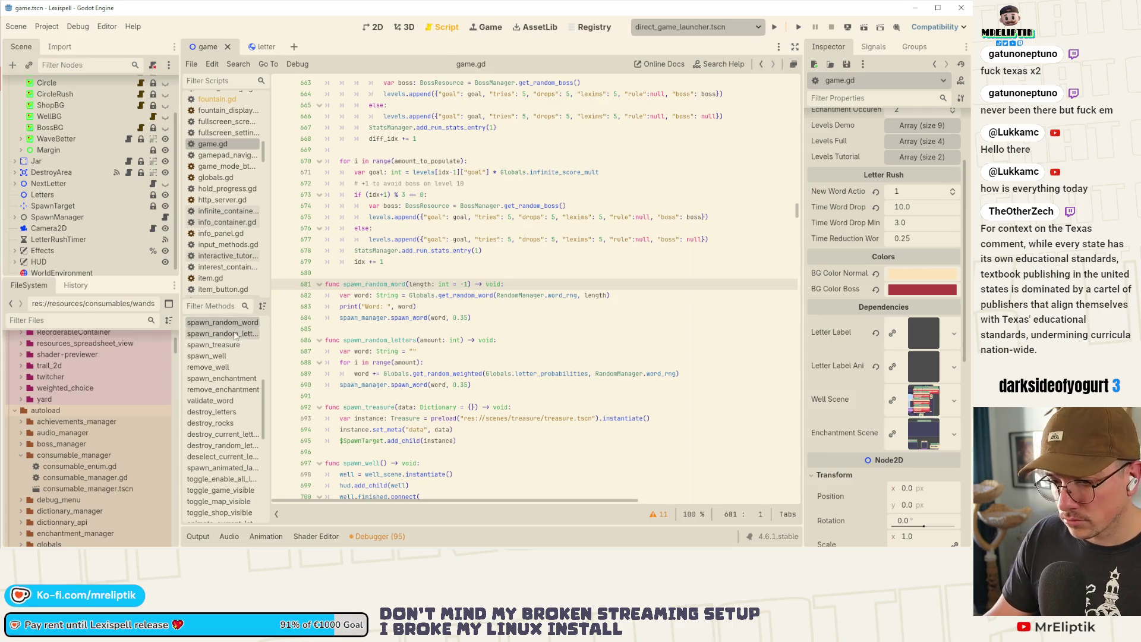
pyautogui.scroll(-2, 234, 441)
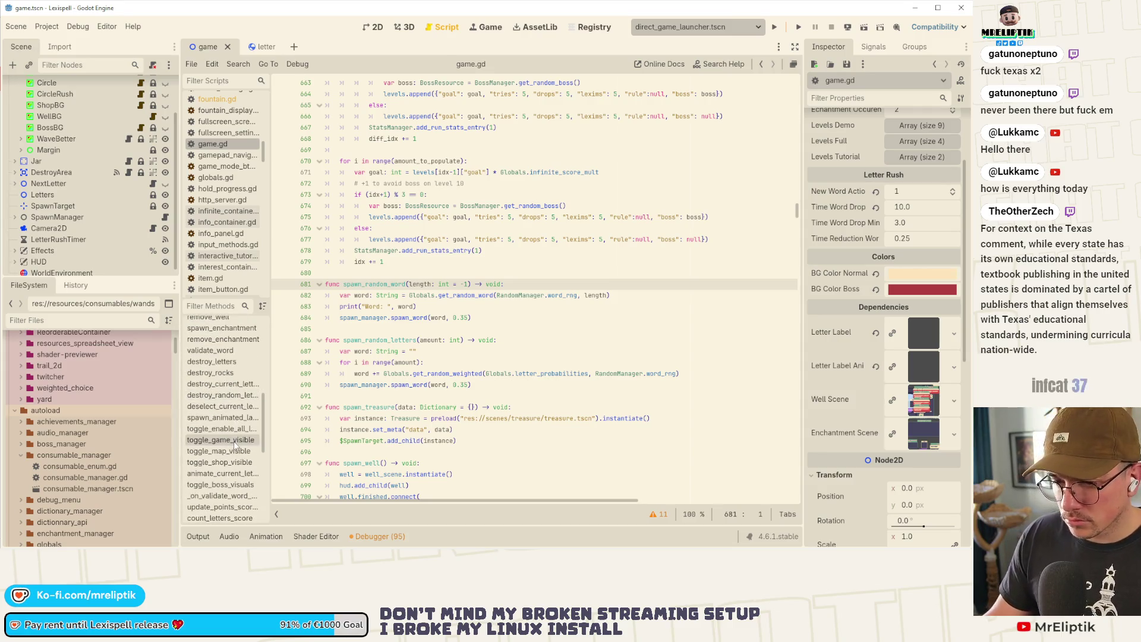
pyautogui.moveTo(272, 374); pyautogui.dragTo(297, 374)
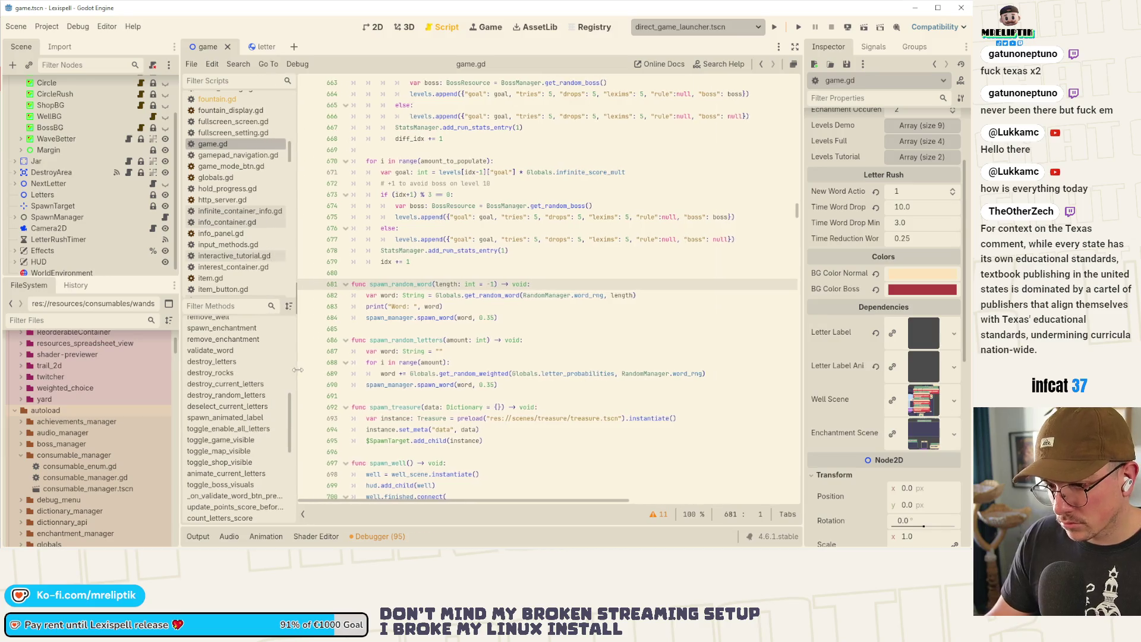
pyautogui.scroll(-2, 231, 470)
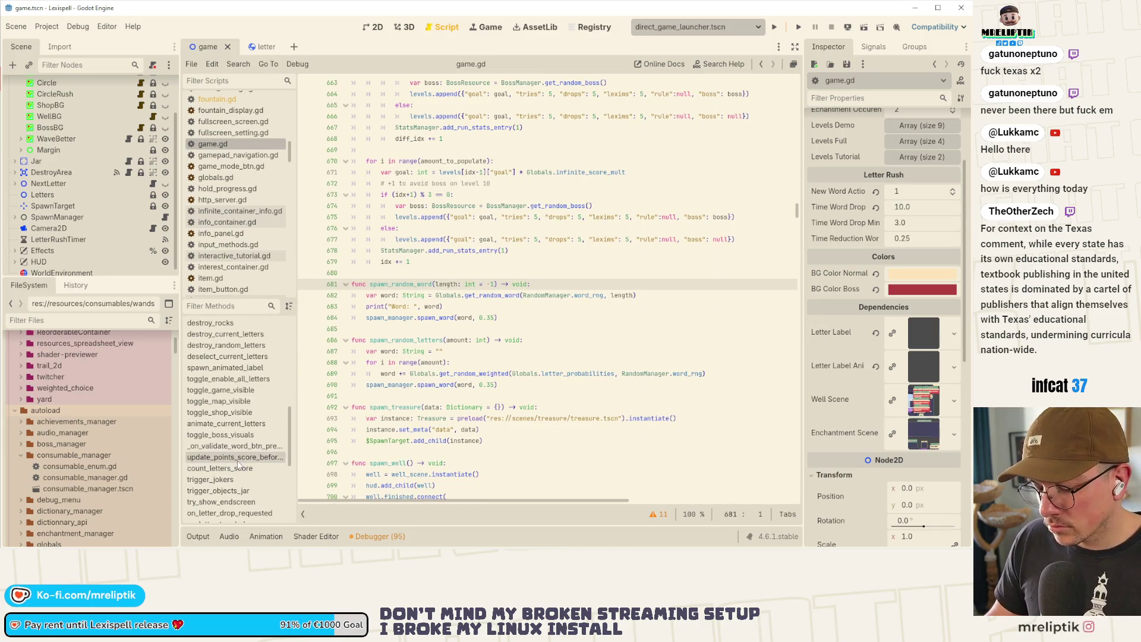
pyautogui.scroll(-3, 233, 469)
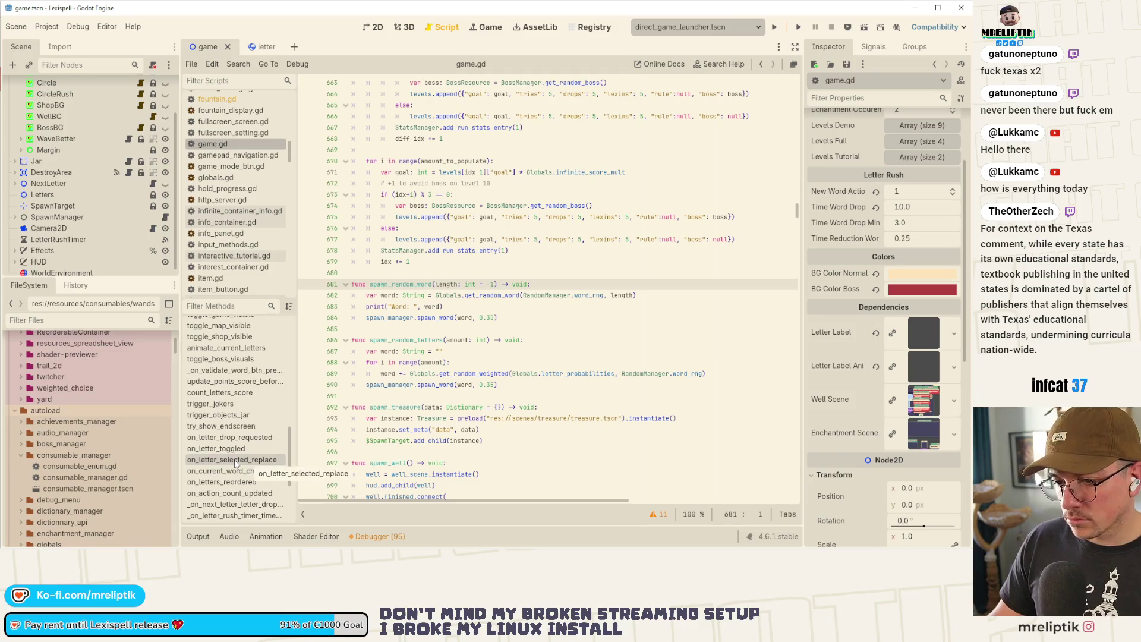
pyautogui.click(517, 318)
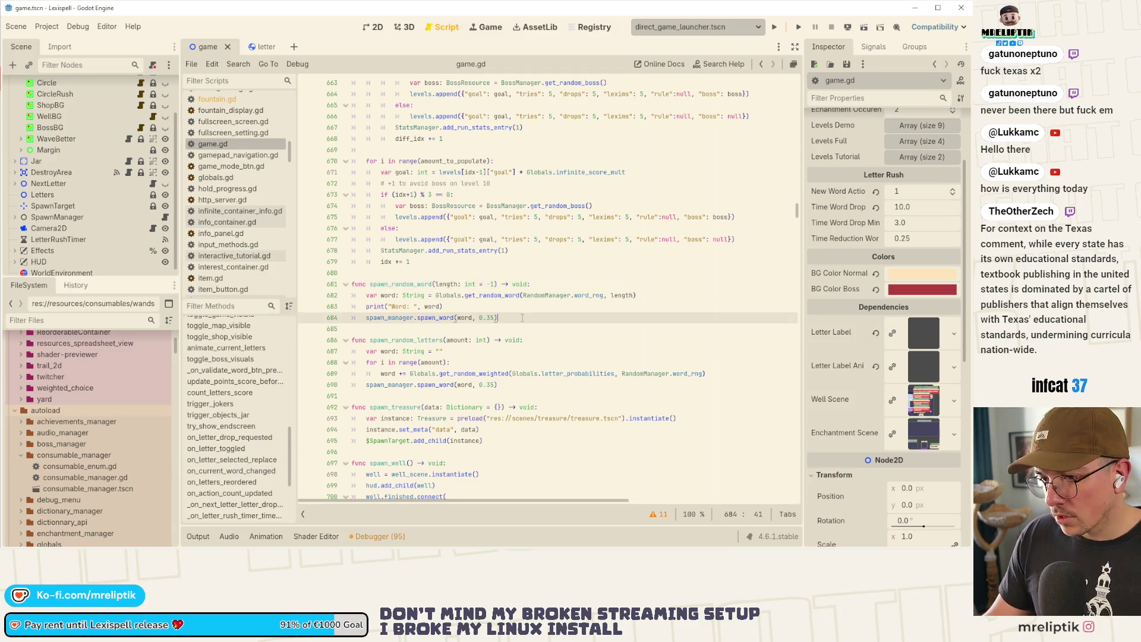
pyautogui.hotkey('ctrl', 'f')
pyautogui.write('spawnc')
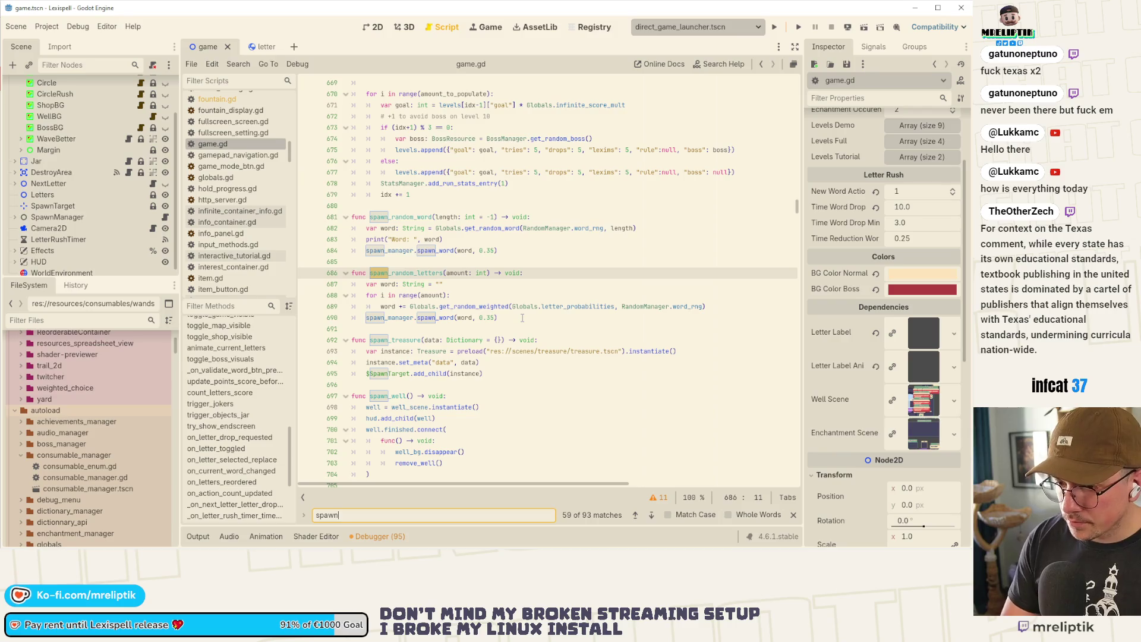
pyautogui.press('BackSpace')
pyautogui.write('_founta')
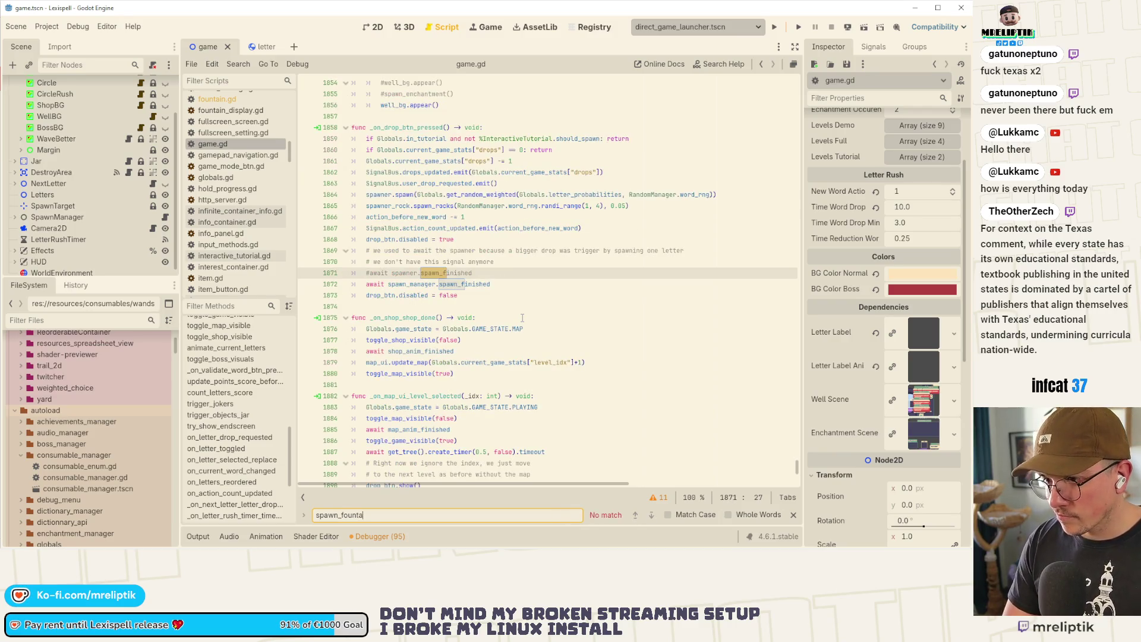
pyautogui.press('BackSpace')
pyautogui.press('BackSpace')
pyautogui.press('BackSpace')
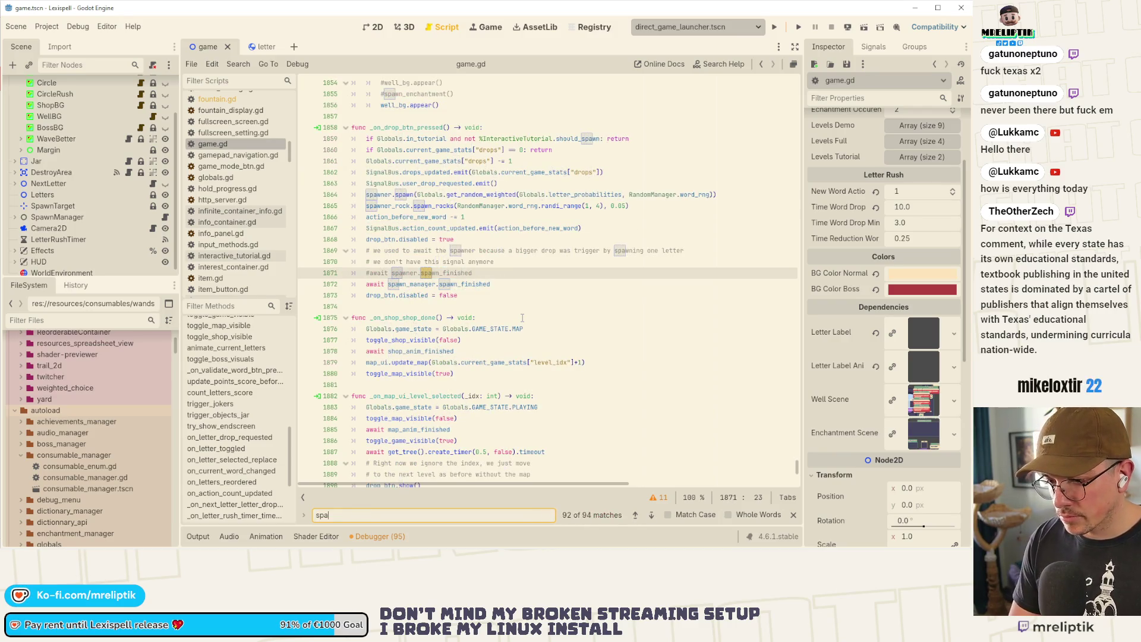
pyautogui.write('well')
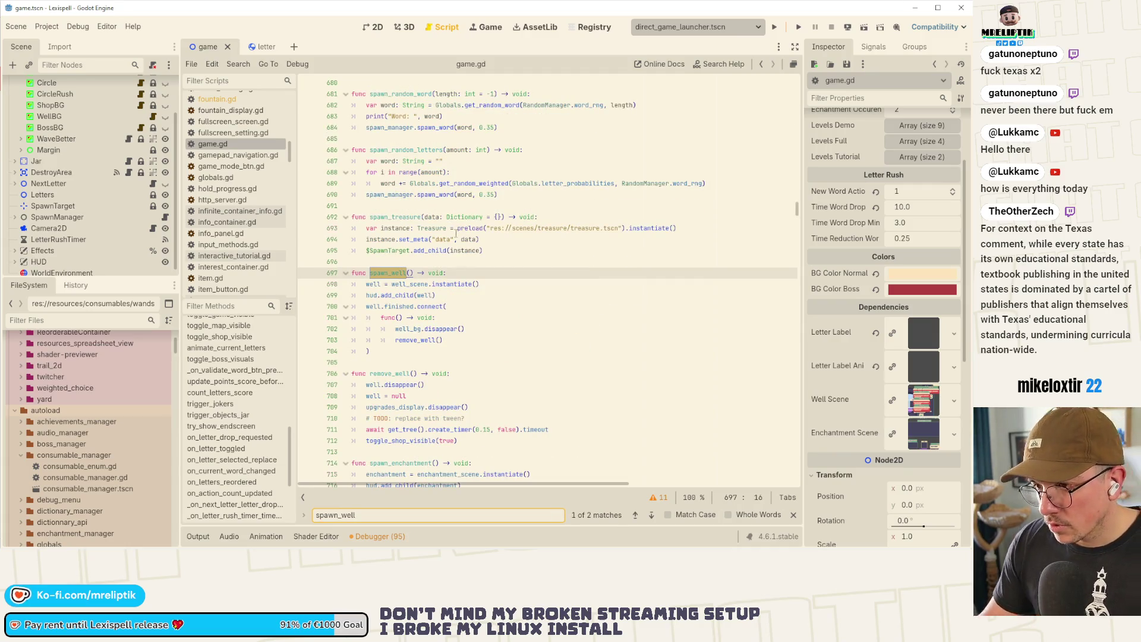
pyautogui.press('Return')
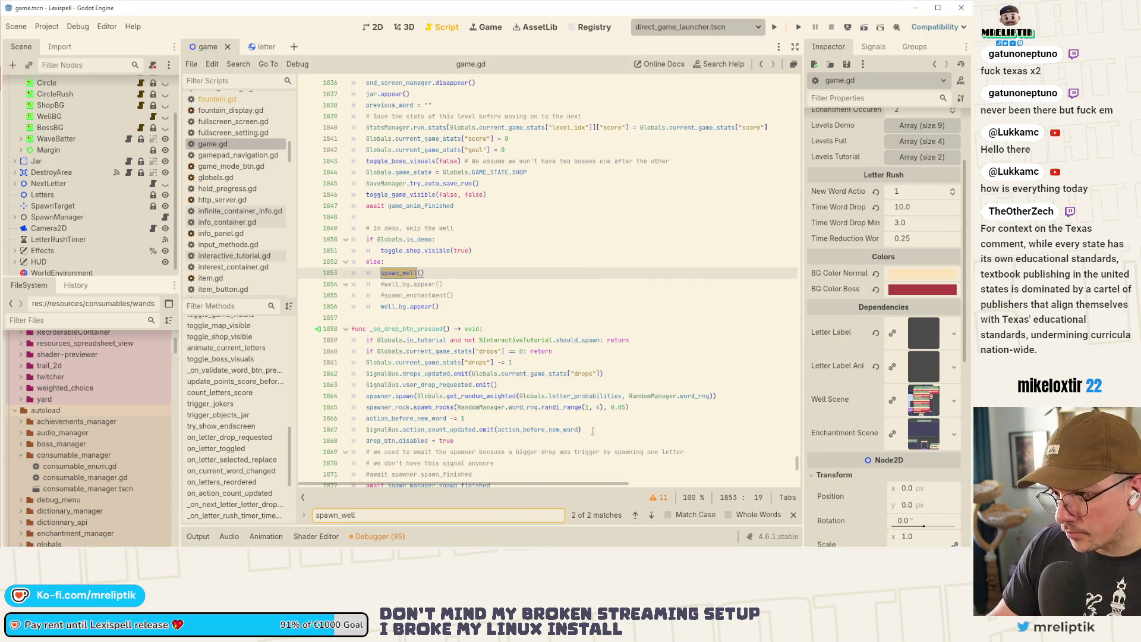
pyautogui.scroll(7, 501, 325)
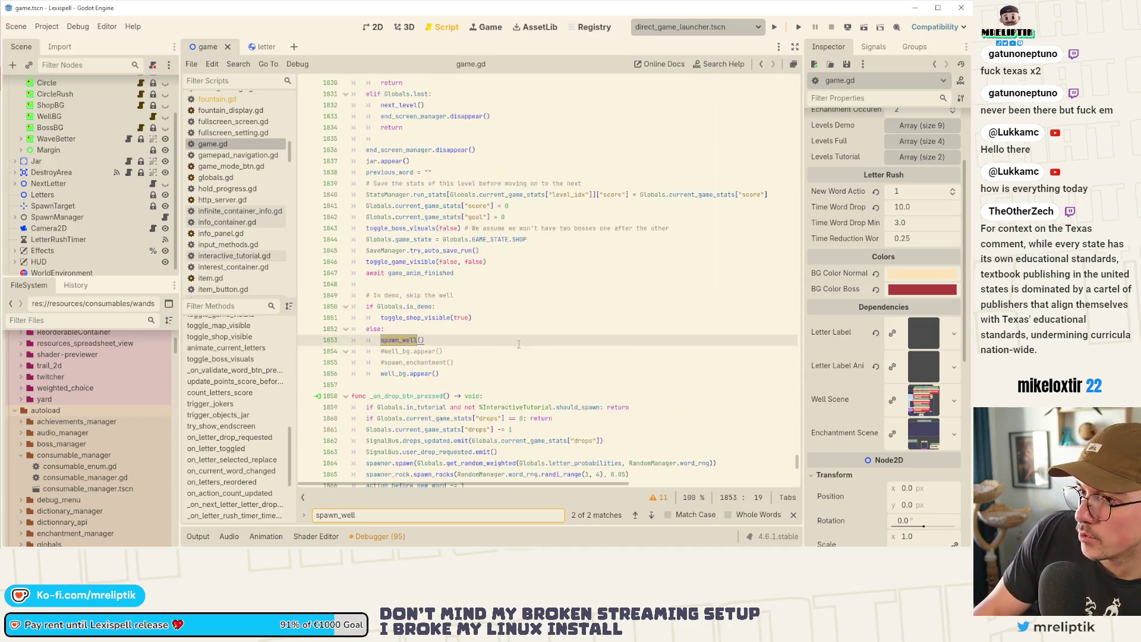
pyautogui.scroll(-2, 509, 337)
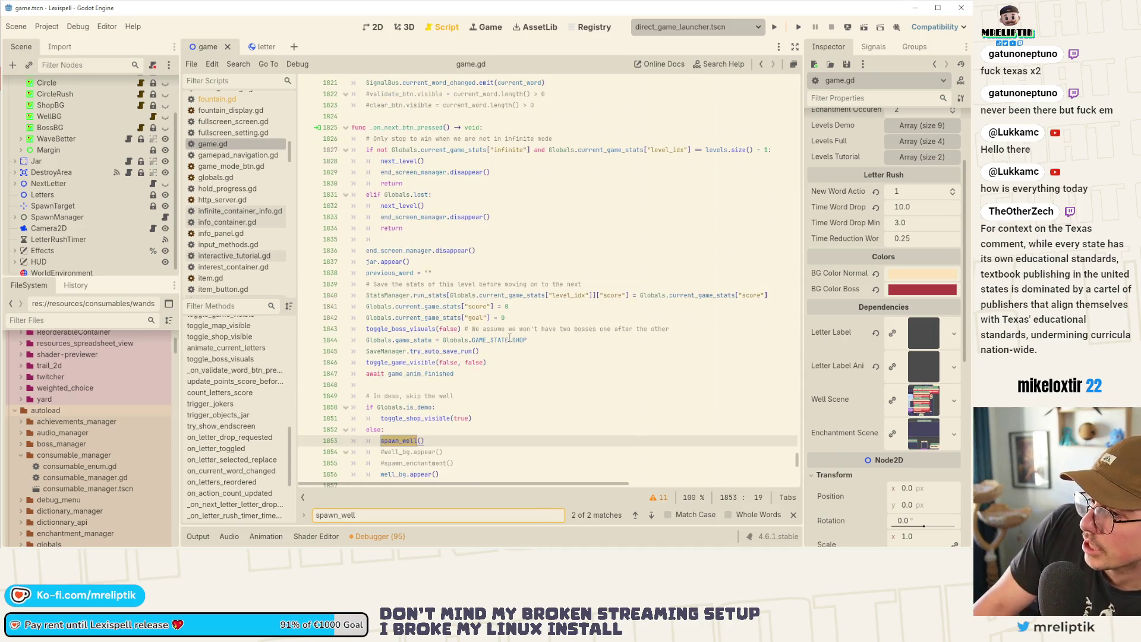
pyautogui.scroll(-1, 510, 337)
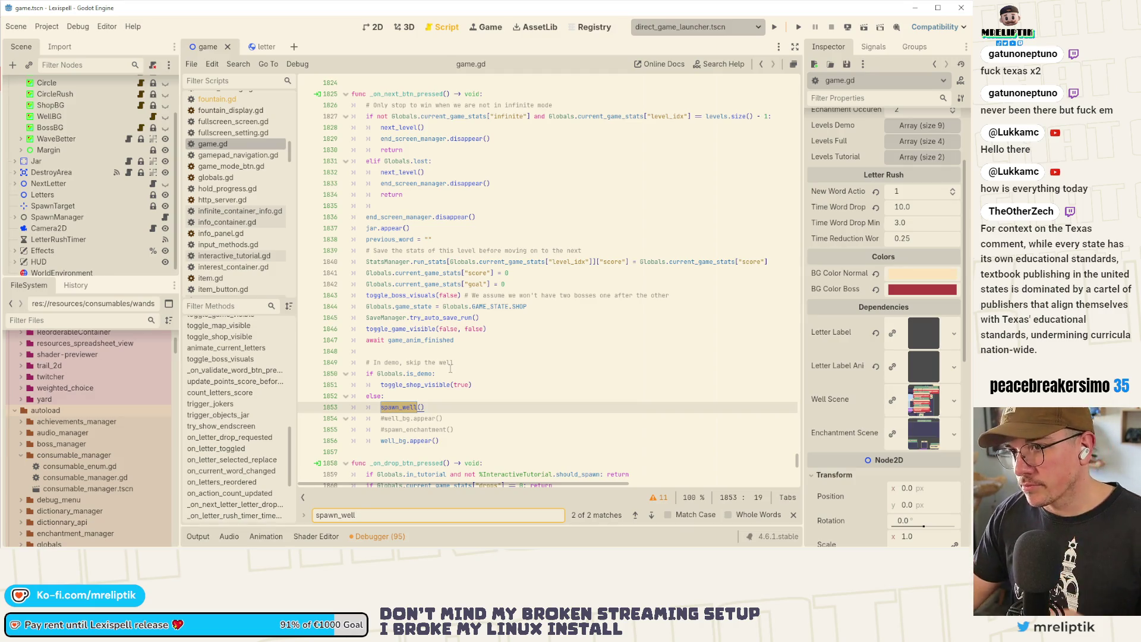
pyautogui.scroll(-2, 450, 369)
pyautogui.moveTo(452, 373); pyautogui.dragTo(356, 292)
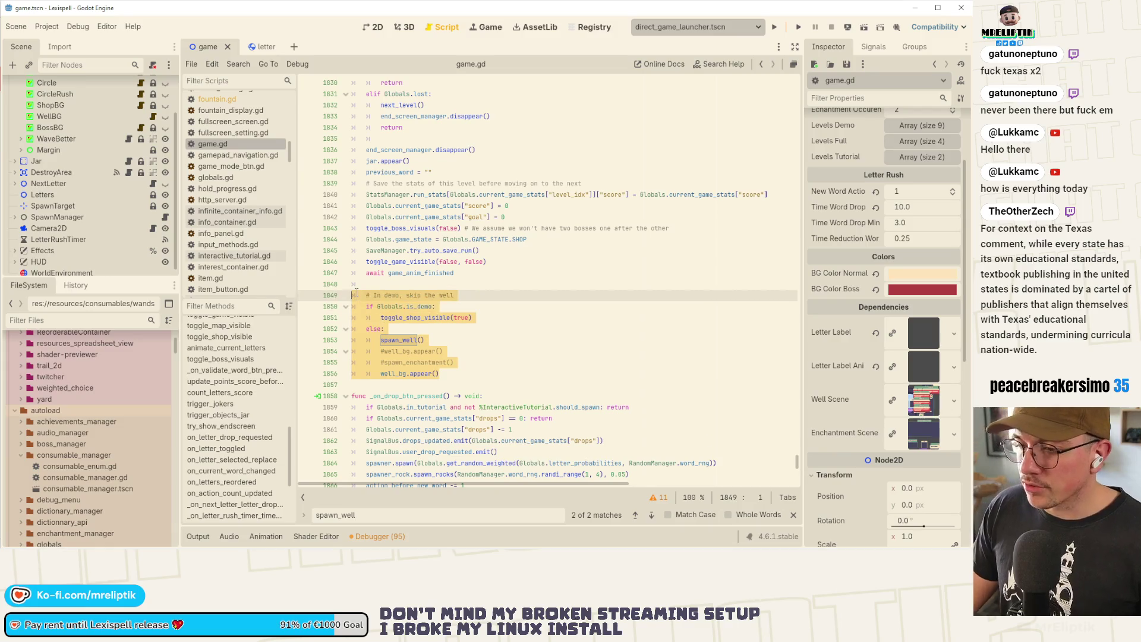
# - Replace the selected demo/well-spawning lines with a handle_next_scene() call and save
pyautogui.press('BackSpace')
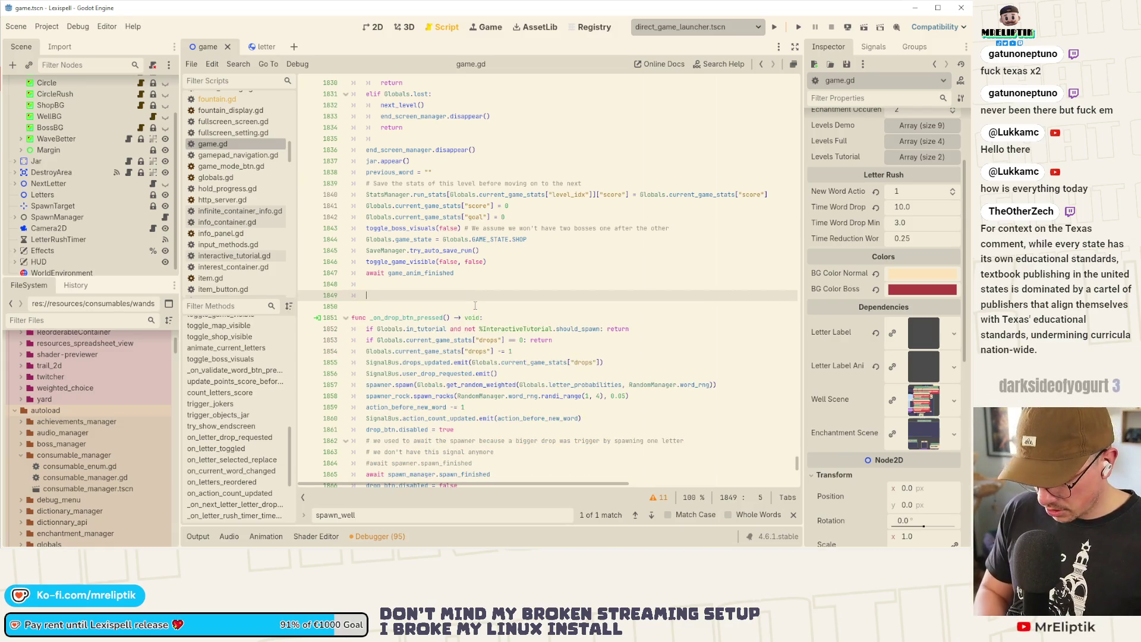
pyautogui.write('nex')
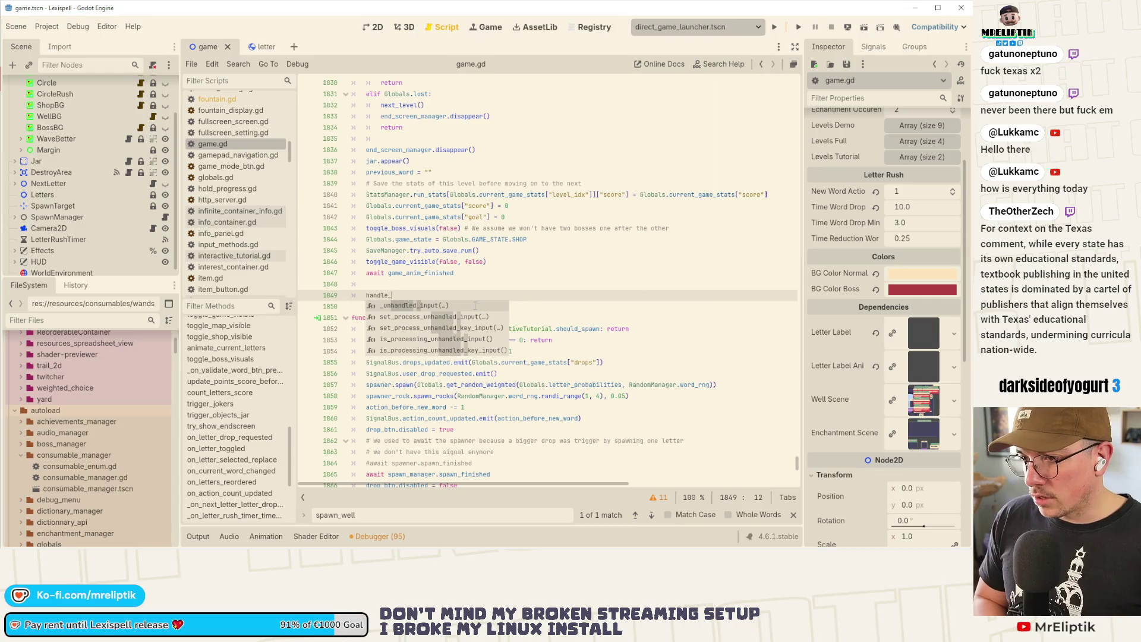
pyautogui.press('Return')
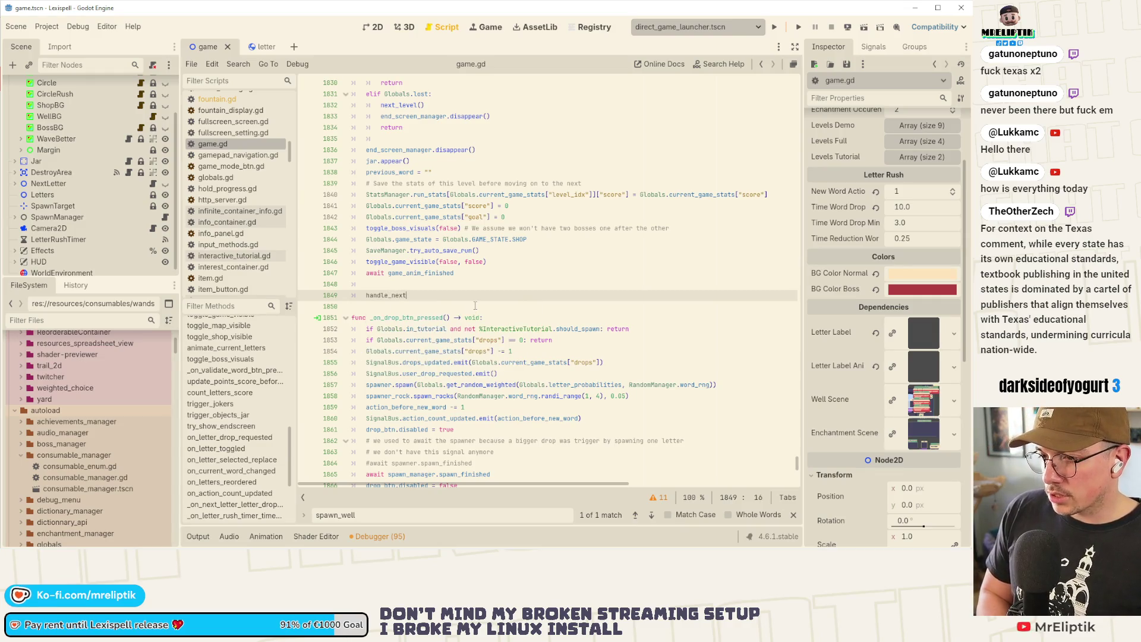
pyautogui.scroll(5, 492, 307)
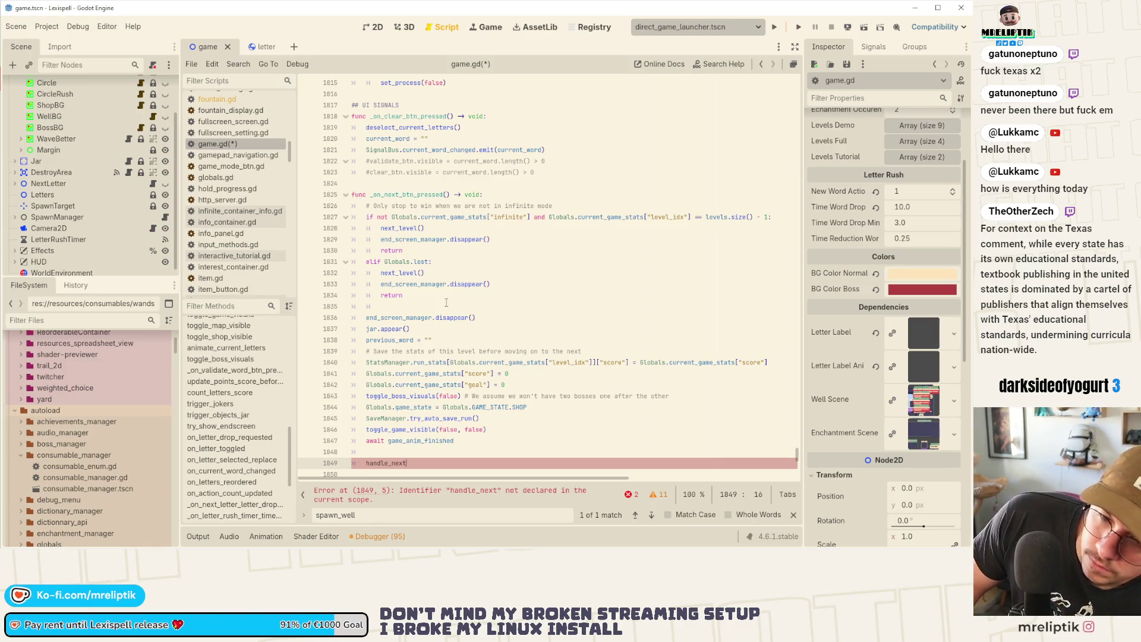
pyautogui.scroll(-1, 428, 318)
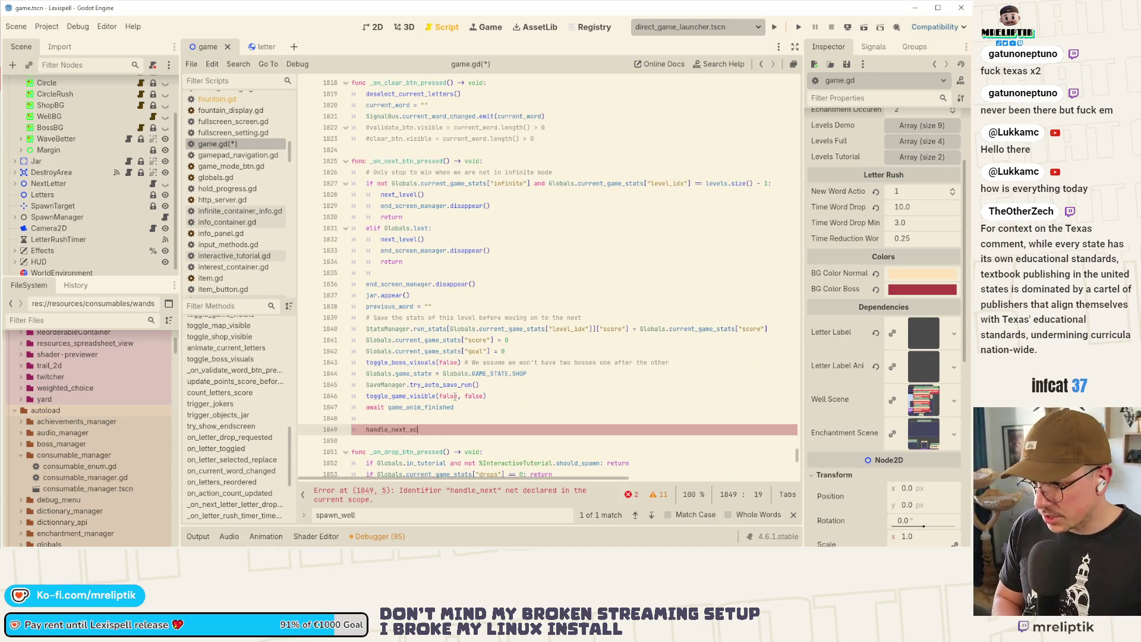
pyautogui.hotkey('ctrl', 's')
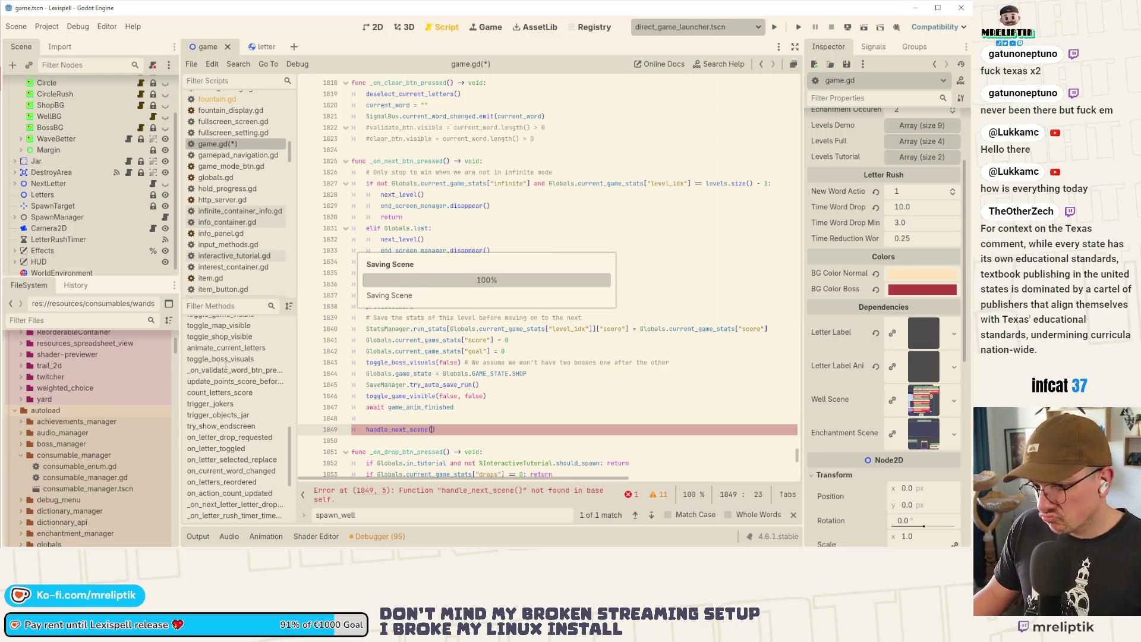
pyautogui.click(215, 404)
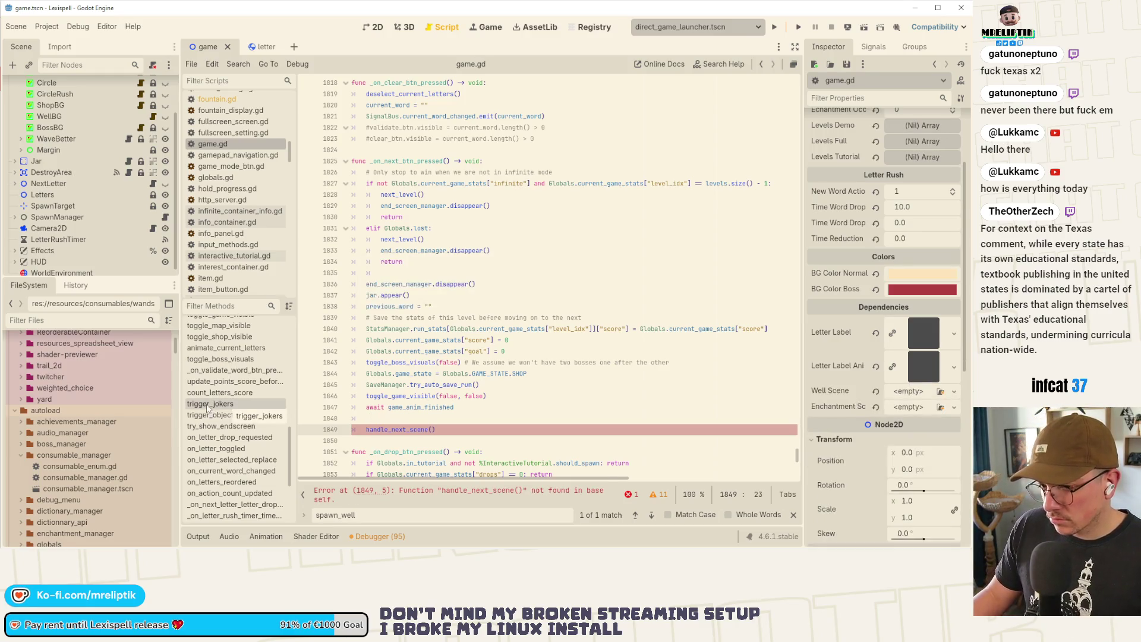
# - Fold trigger_jokers, count_letters_score and update_points_score_before_validation
pyautogui.click(345, 274)
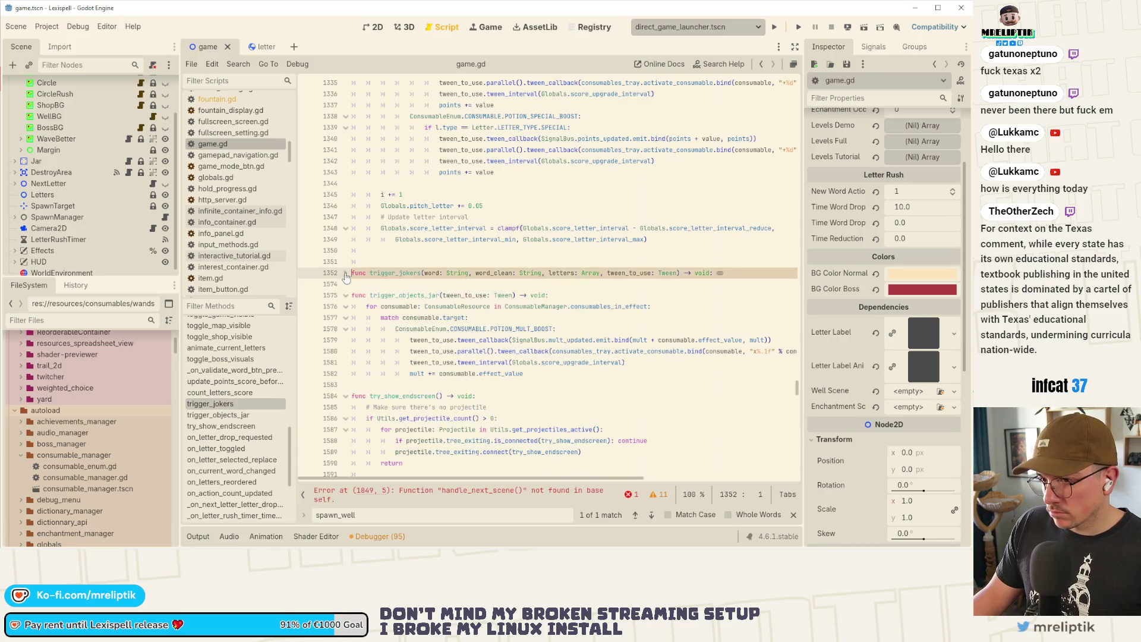
pyautogui.scroll(13, 349, 296)
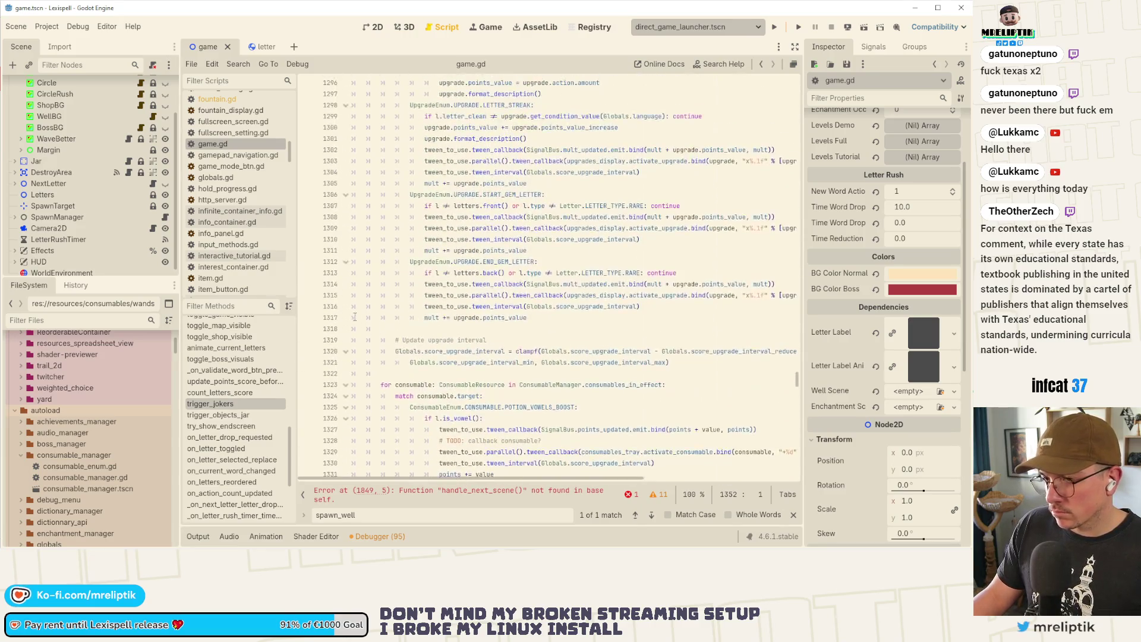
pyautogui.click(220, 393)
pyautogui.click(345, 274)
pyautogui.click(224, 482)
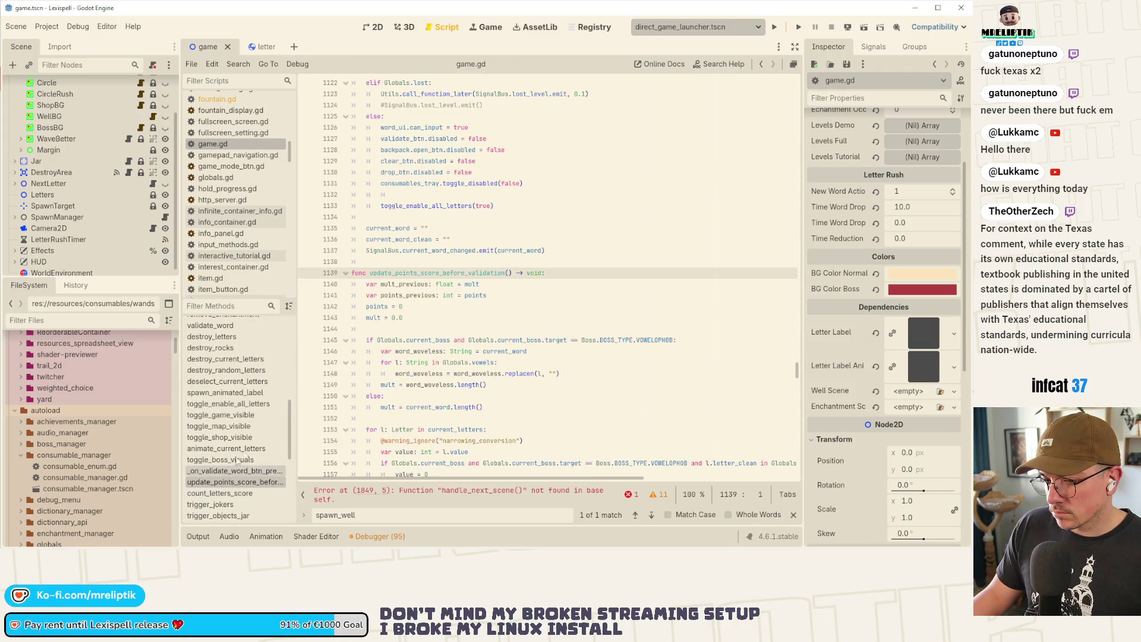
pyautogui.click(345, 272)
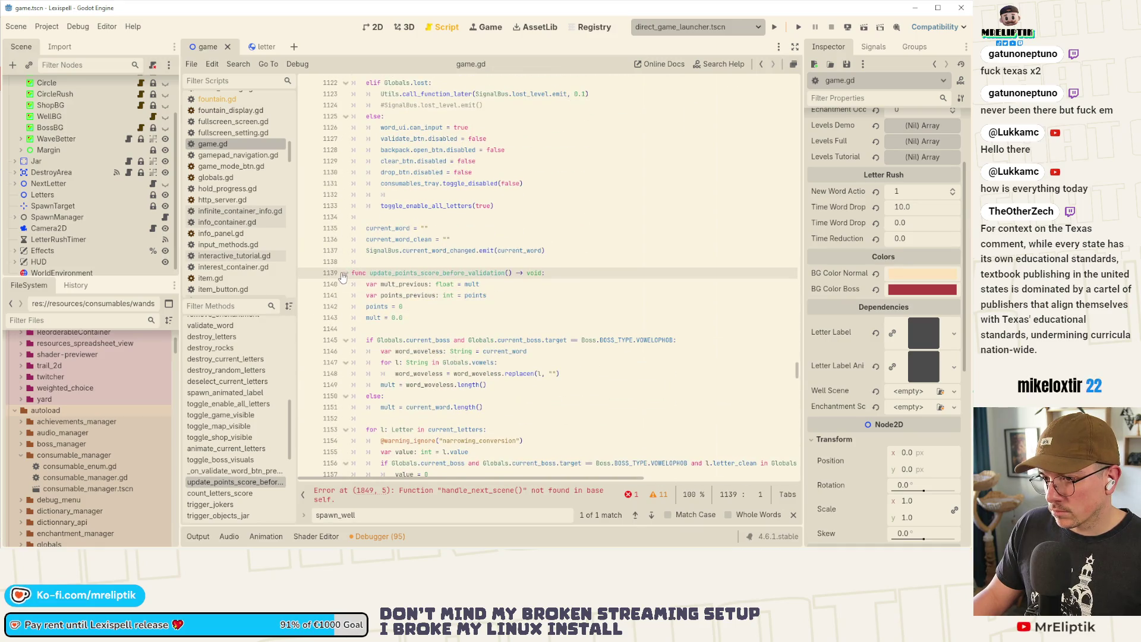
# - Delete the stray empty line 1351, then bring up and fold next_level
pyautogui.click(361, 317)
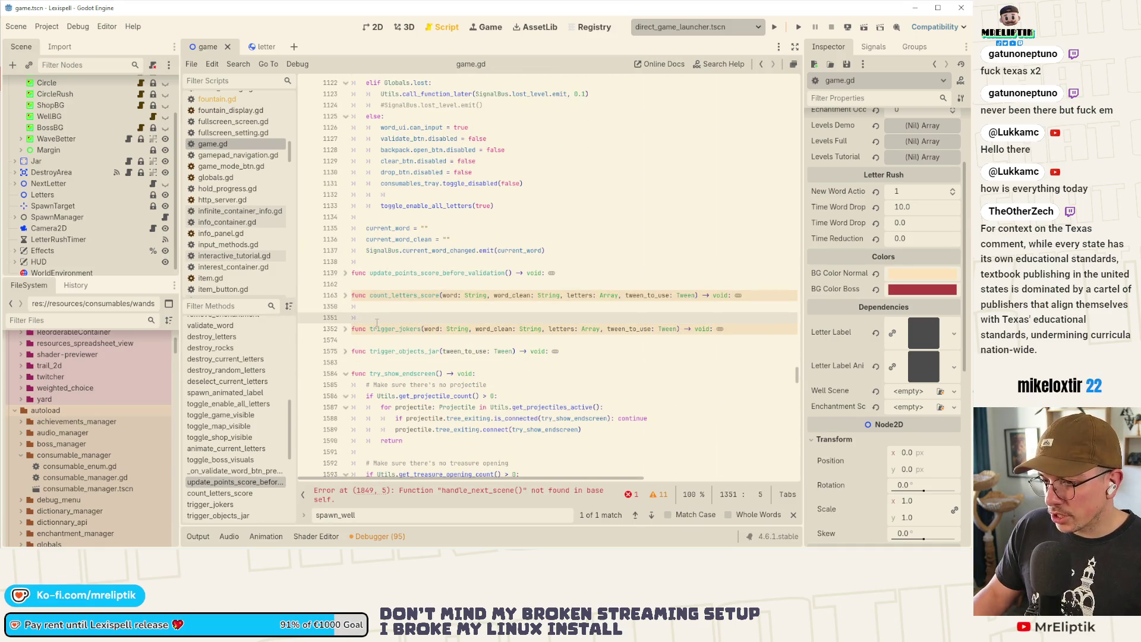
pyautogui.press('BackSpace')
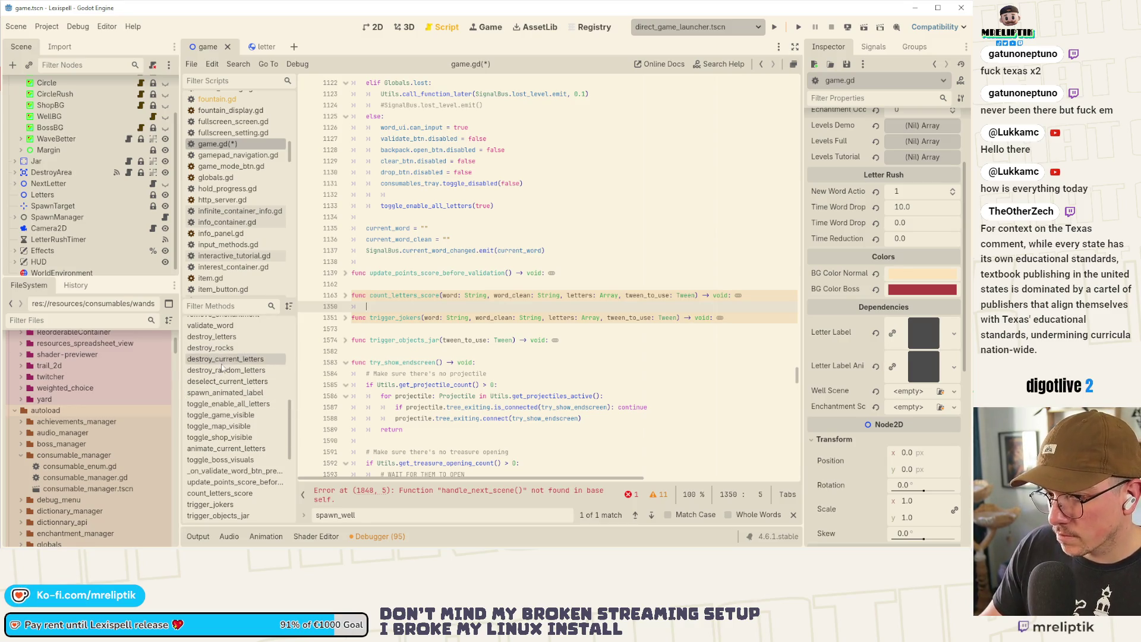
pyautogui.scroll(3, 218, 369)
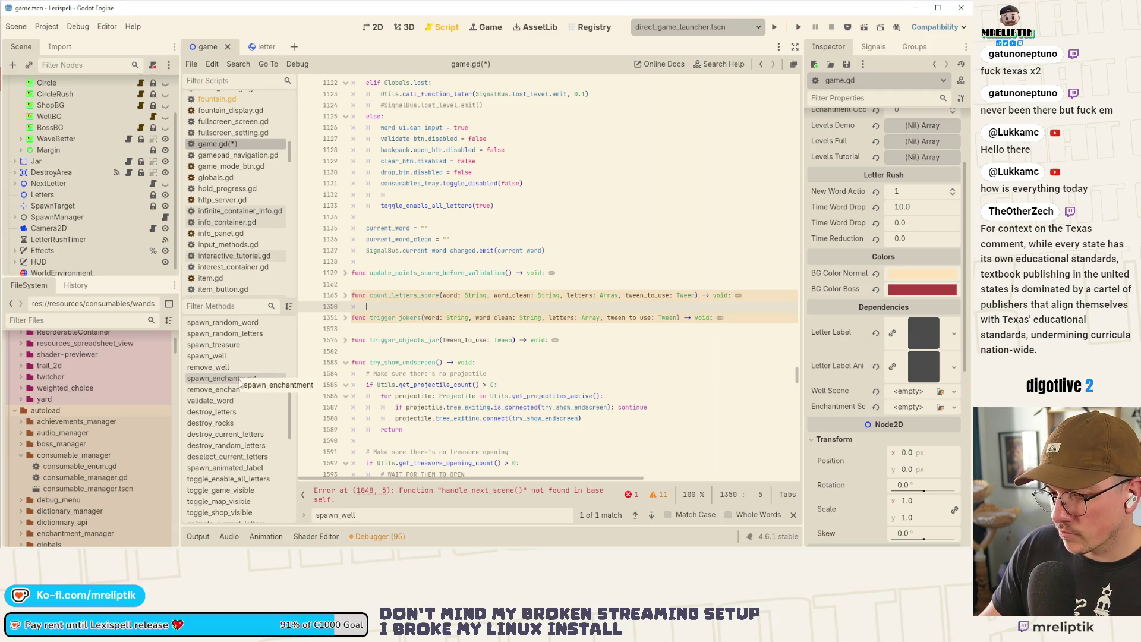
pyautogui.scroll(2, 220, 376)
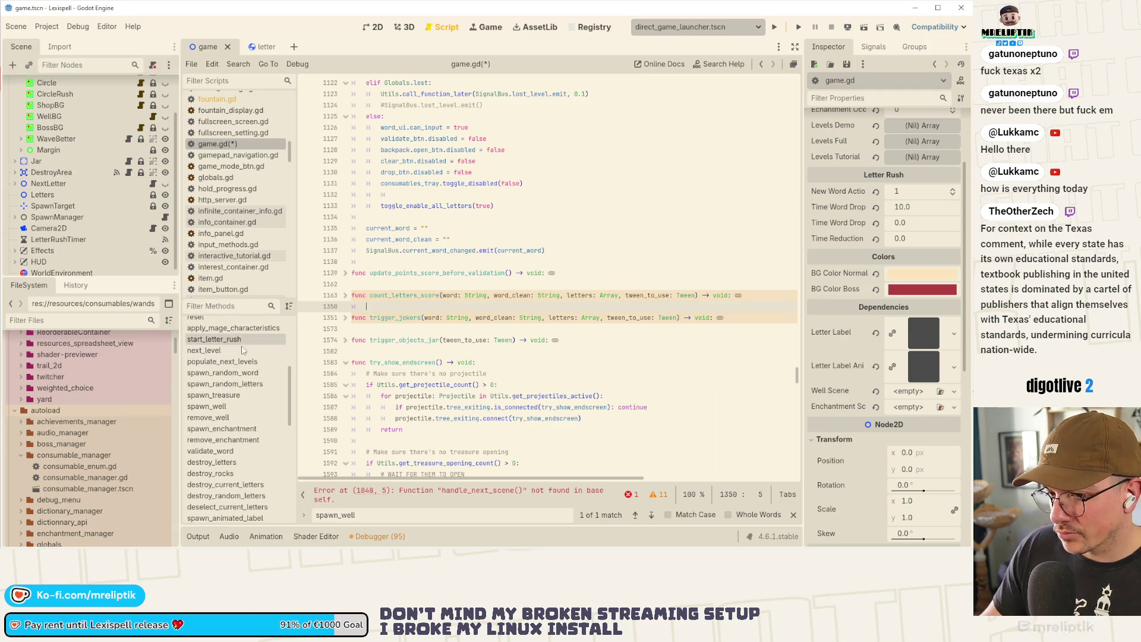
pyautogui.click(262, 351)
pyautogui.click(346, 273)
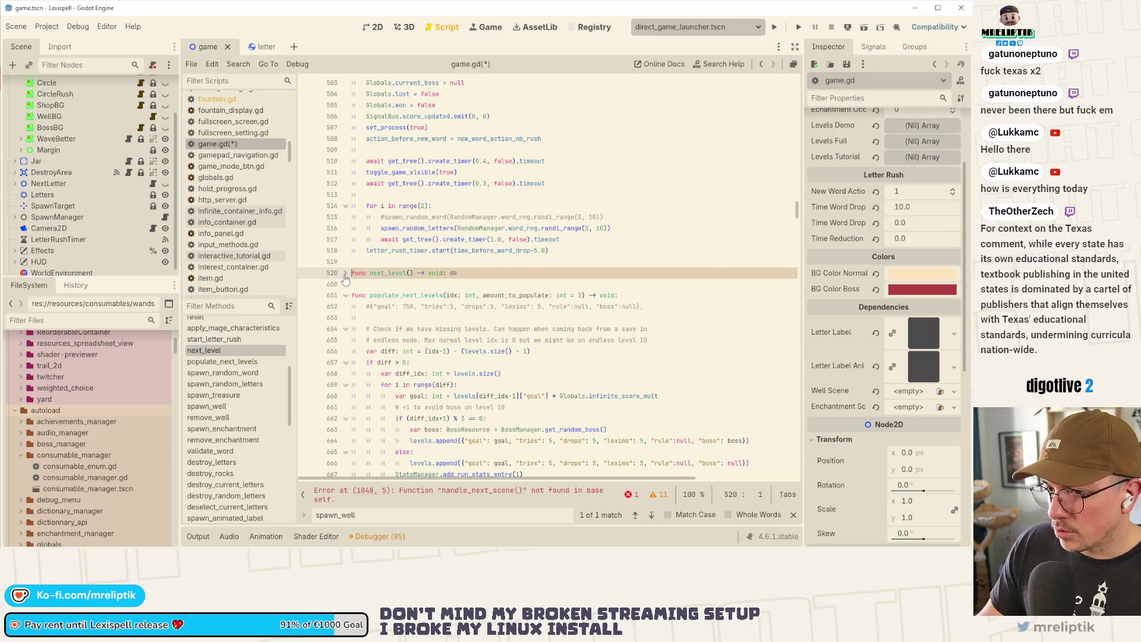
# - Collapse populate_next_levels and add a new function header 'func handle_next() -> vaid:' after it
pyautogui.click(357, 287)
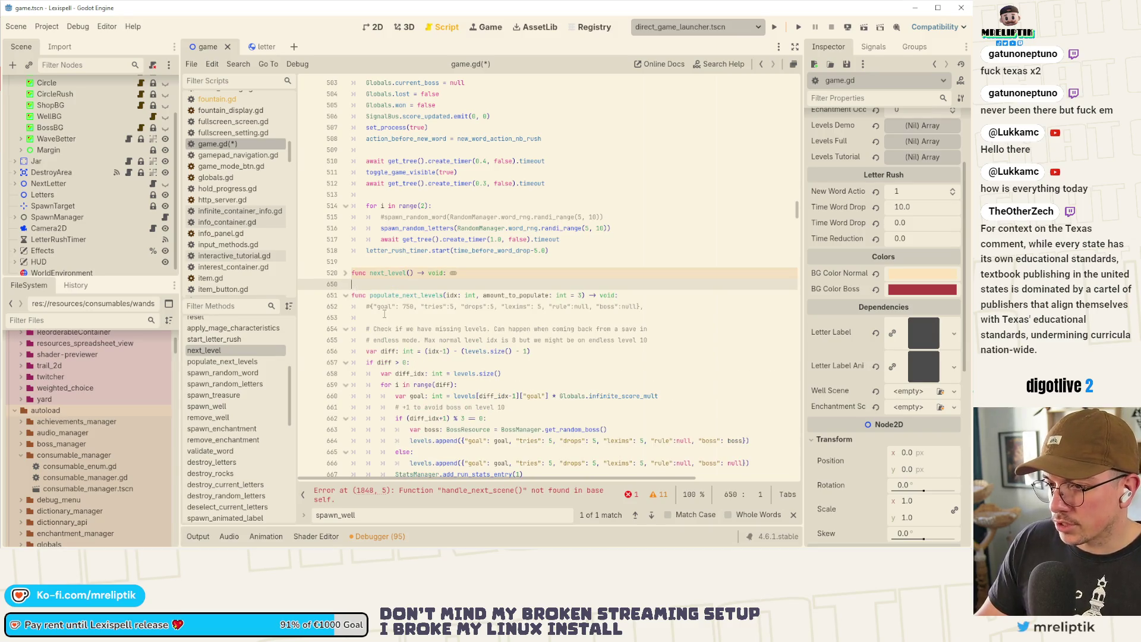
pyautogui.click(345, 295)
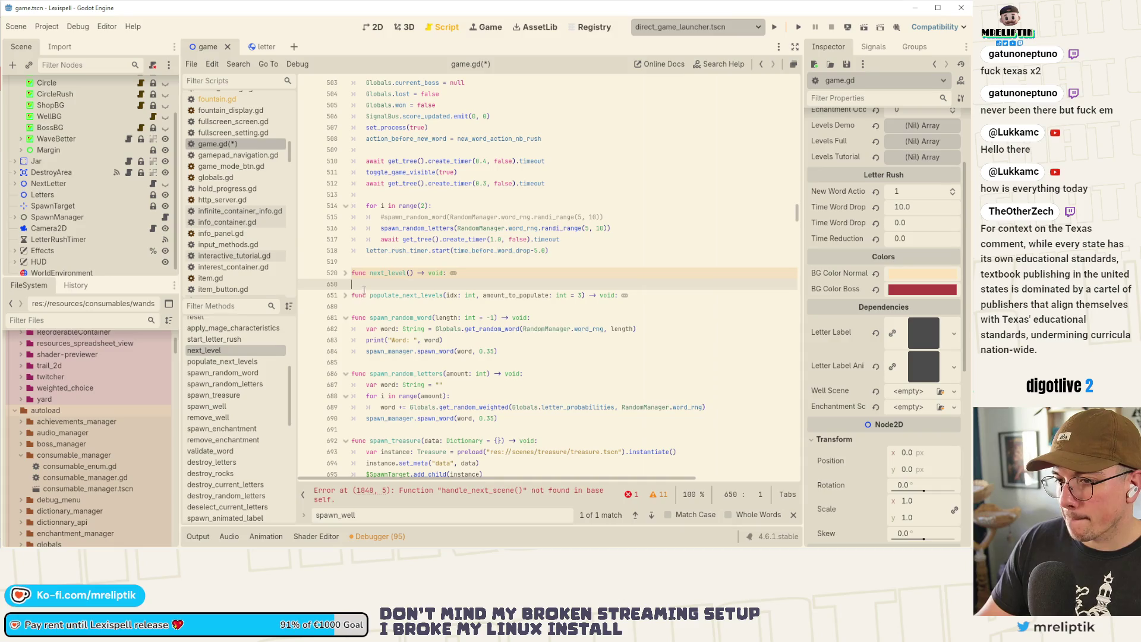
pyautogui.press('Return')
pyautogui.press('Return')
pyautogui.press('Up')
pyautogui.write('func ')
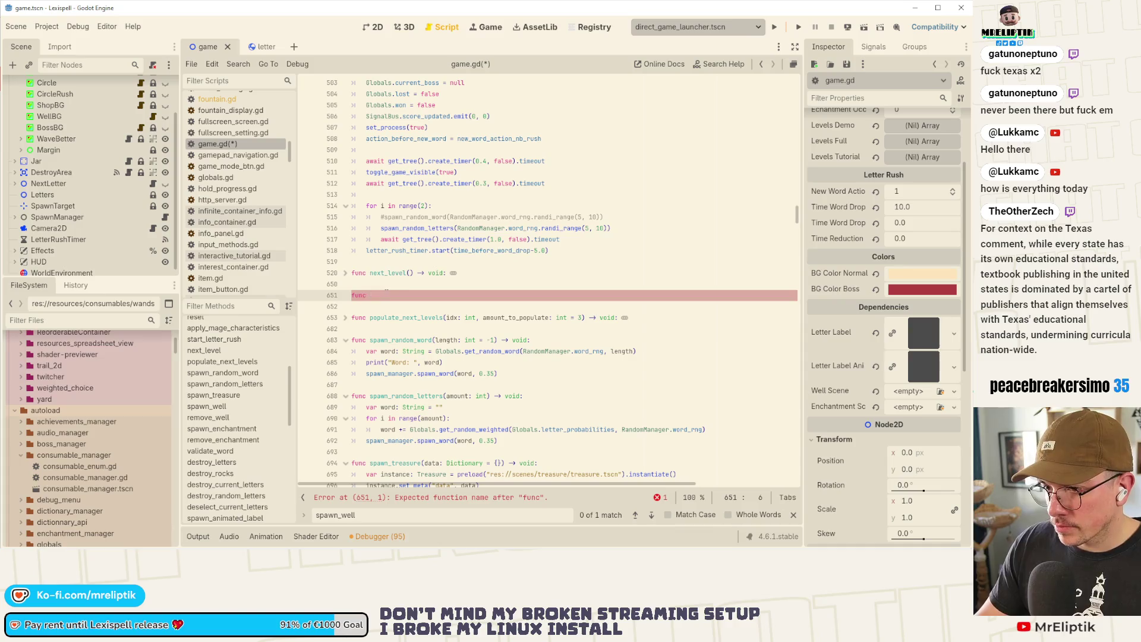
pyautogui.write('handle')
pyautogui.write('_next_')
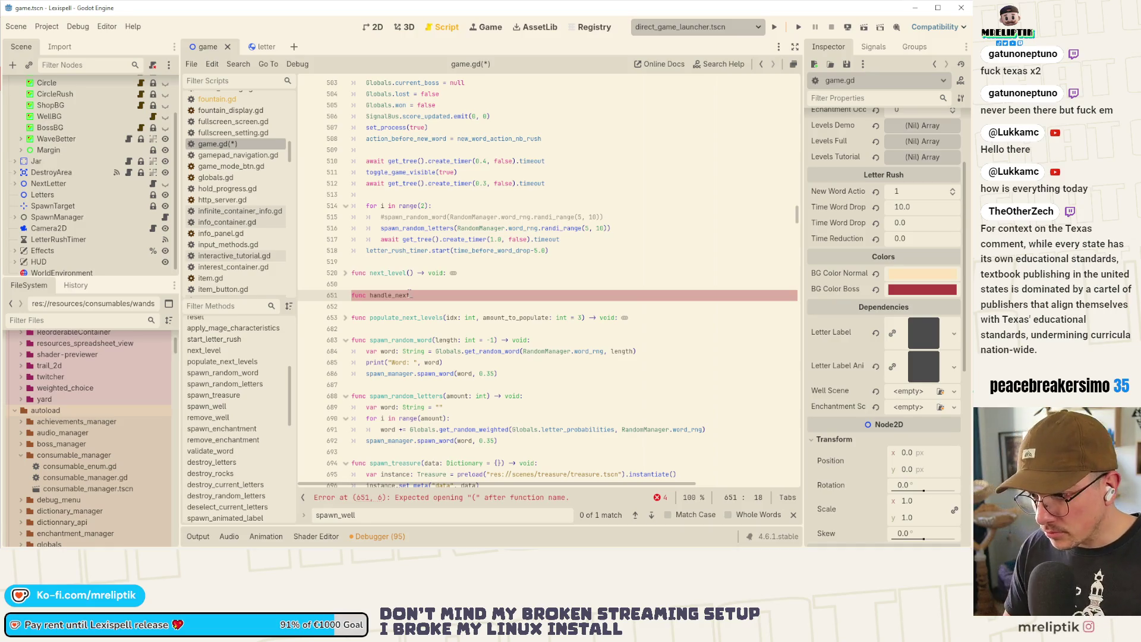
pyautogui.press('BackSpace')
pyautogui.write('() -> va')
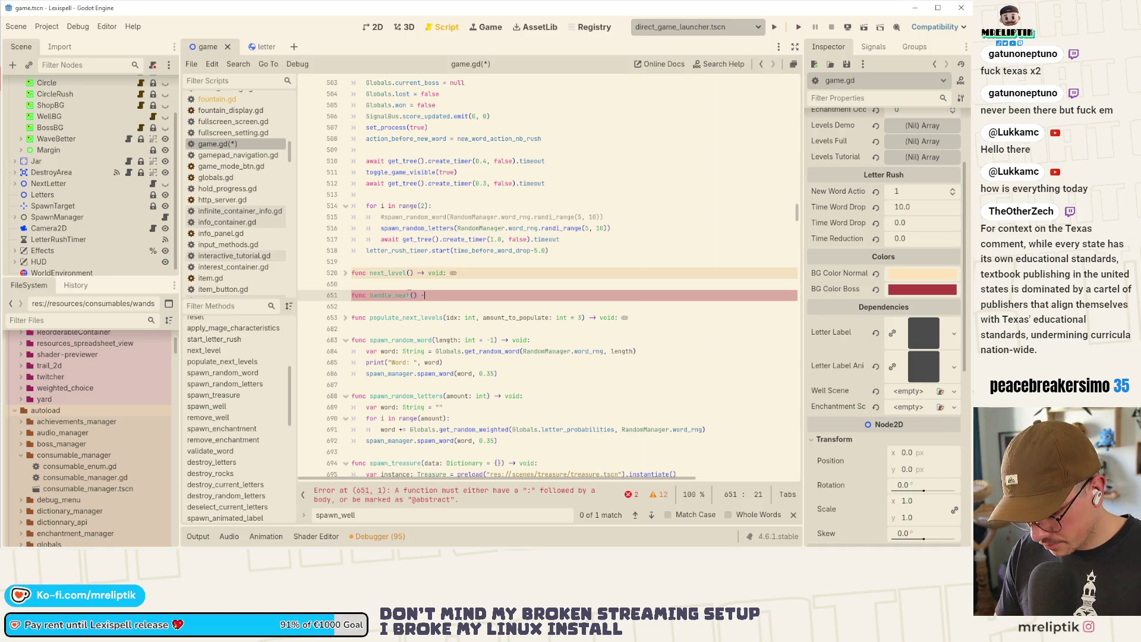
pyautogui.write('id:')
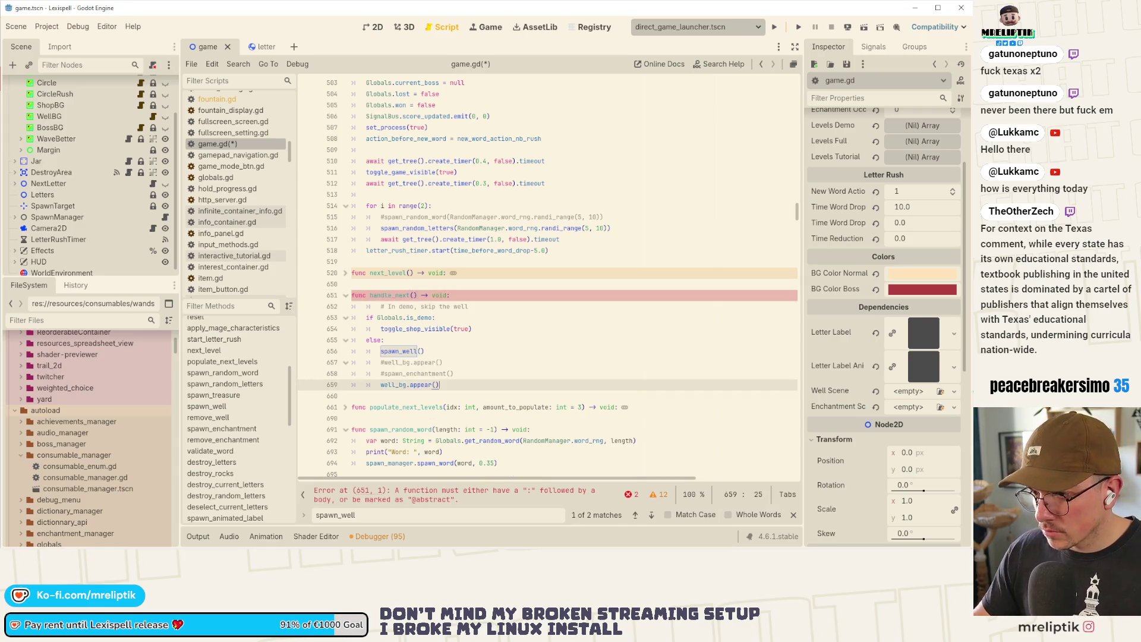
pyautogui.click(384, 306)
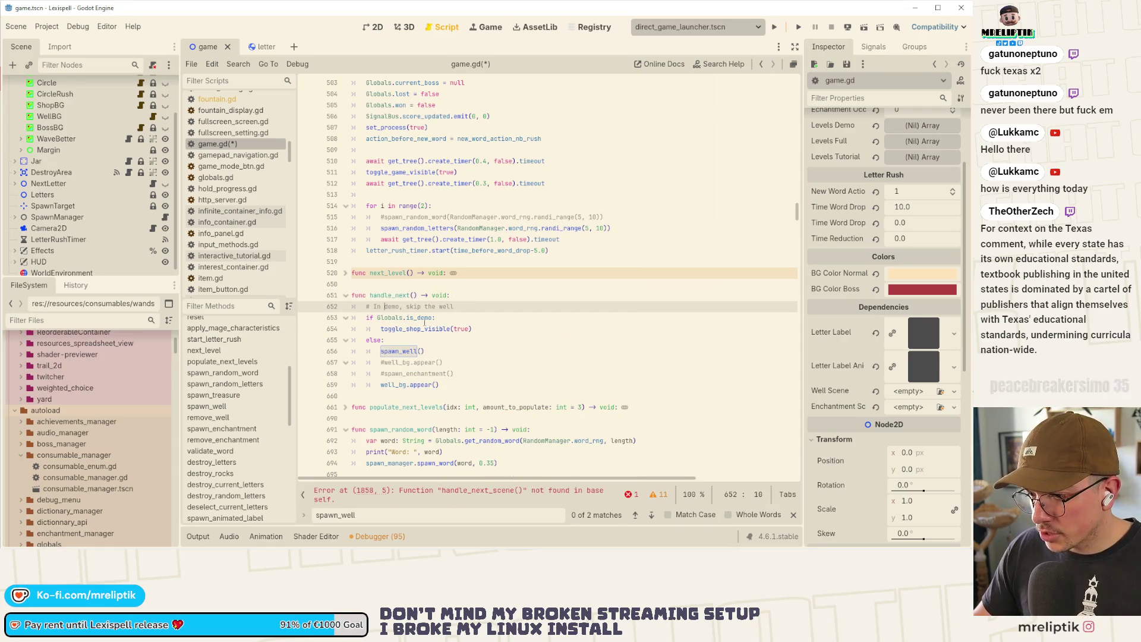
# - Rename the function to handle_next_scene and save game.gd
pyautogui.click(410, 295)
pyautogui.press('Right')
pyautogui.press('Right')
pyautogui.press('Right')
pyautogui.hotkey('ctrl', 's')
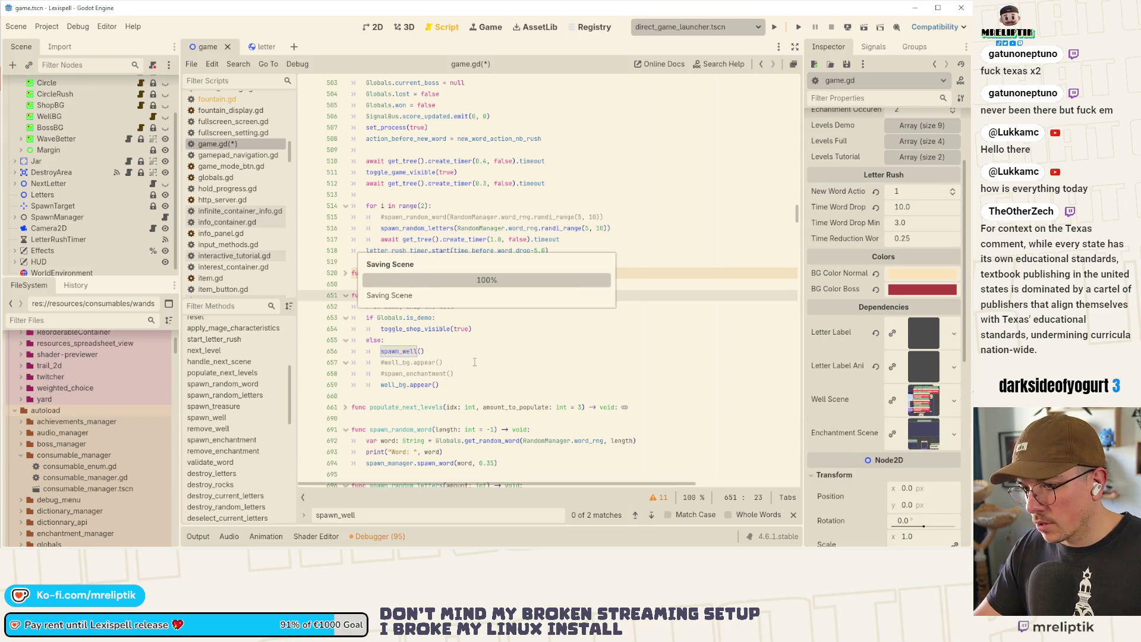
pyautogui.click(461, 358)
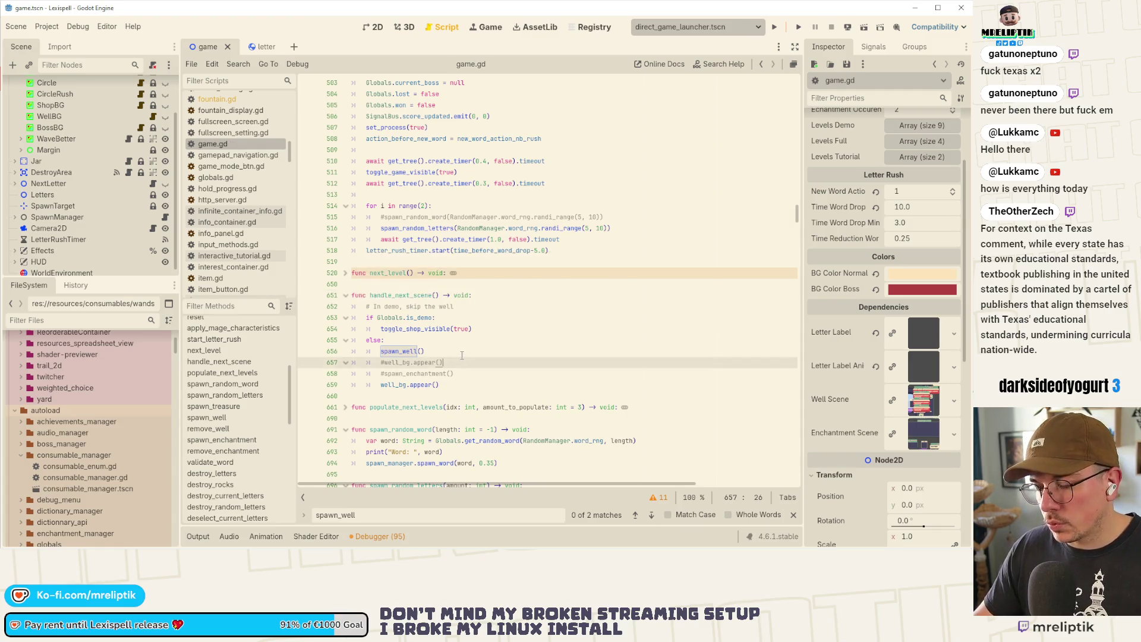
# - Add an indented blank line under else after searching 'level_' to find the level_idx expression
pyautogui.click(466, 343)
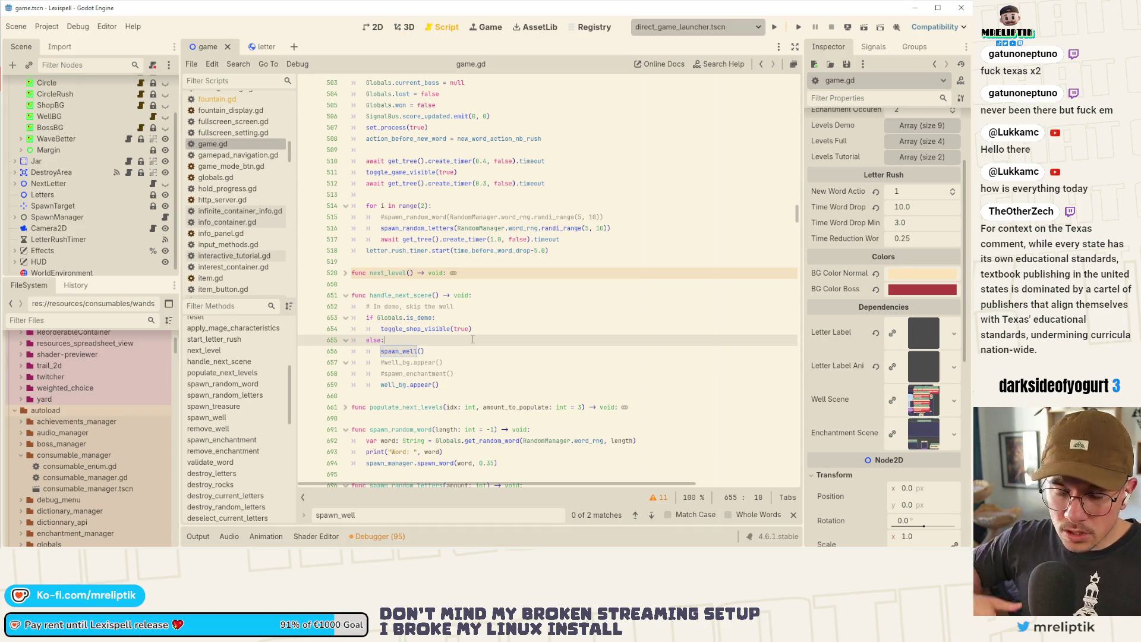
pyautogui.press('Return')
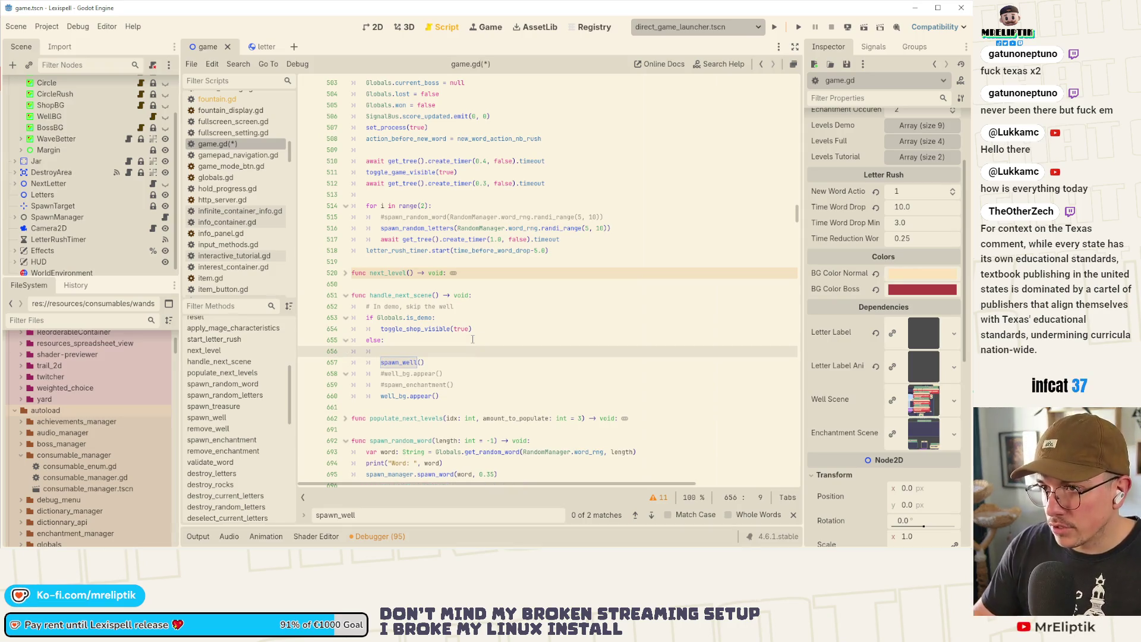
pyautogui.hotkey('ctrl', 'f')
pyautogui.write('level')
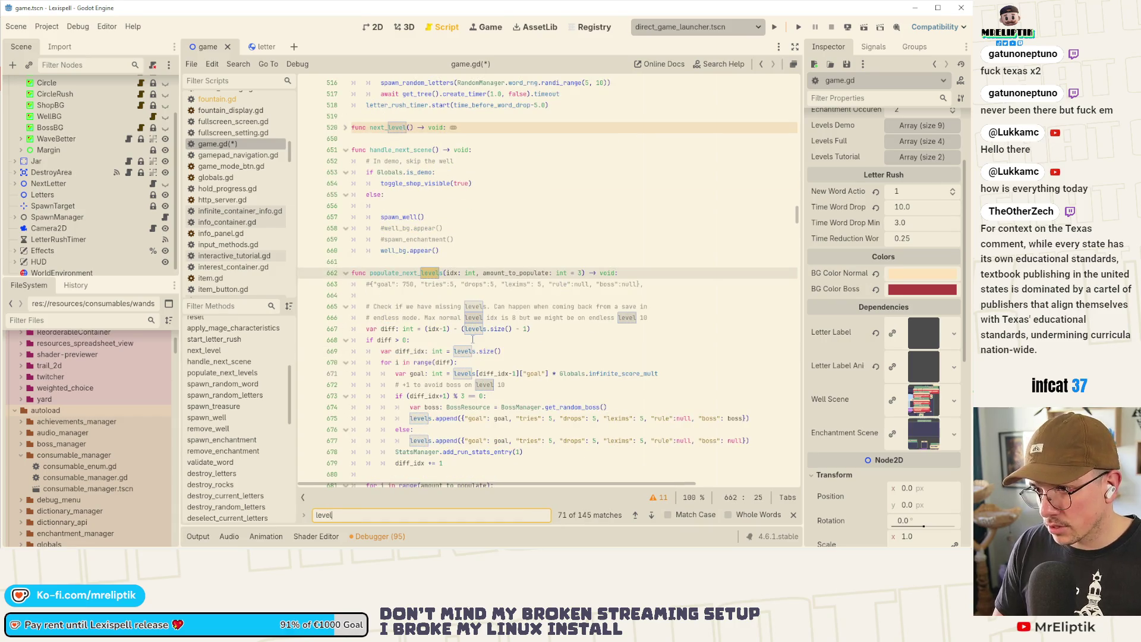
pyautogui.write('_')
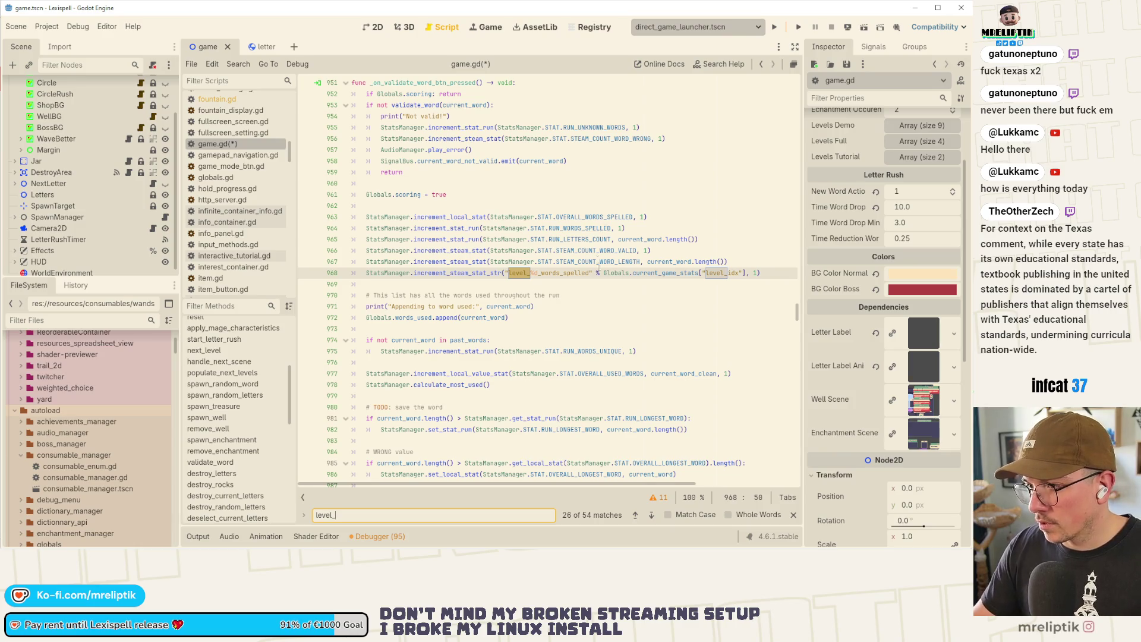
pyautogui.moveTo(603, 275); pyautogui.dragTo(674, 286)
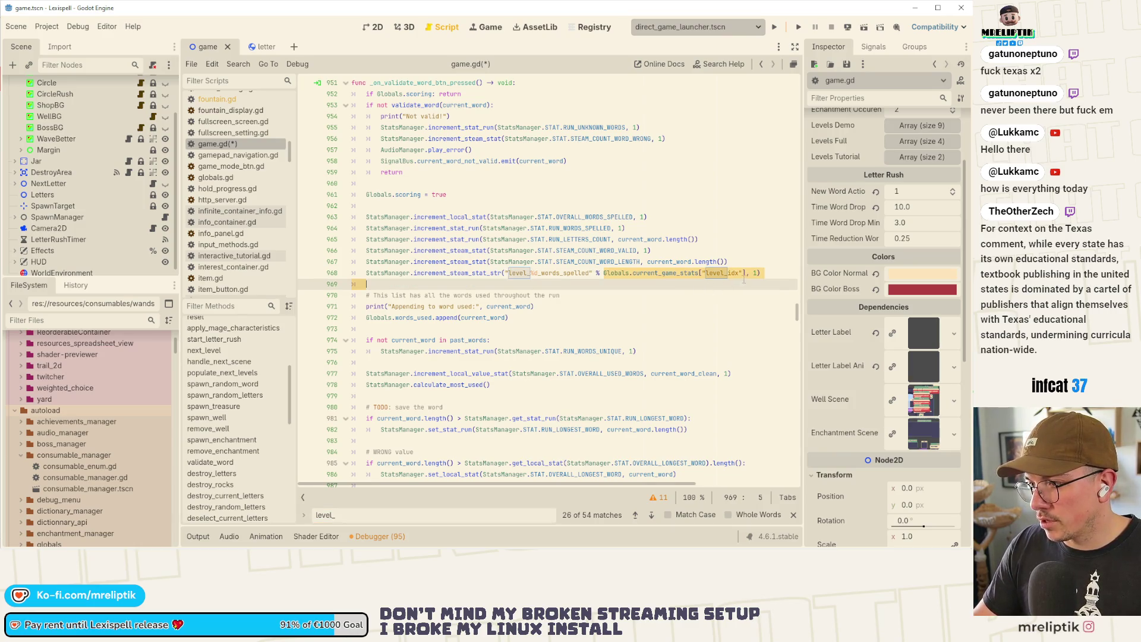
pyautogui.click(651, 514)
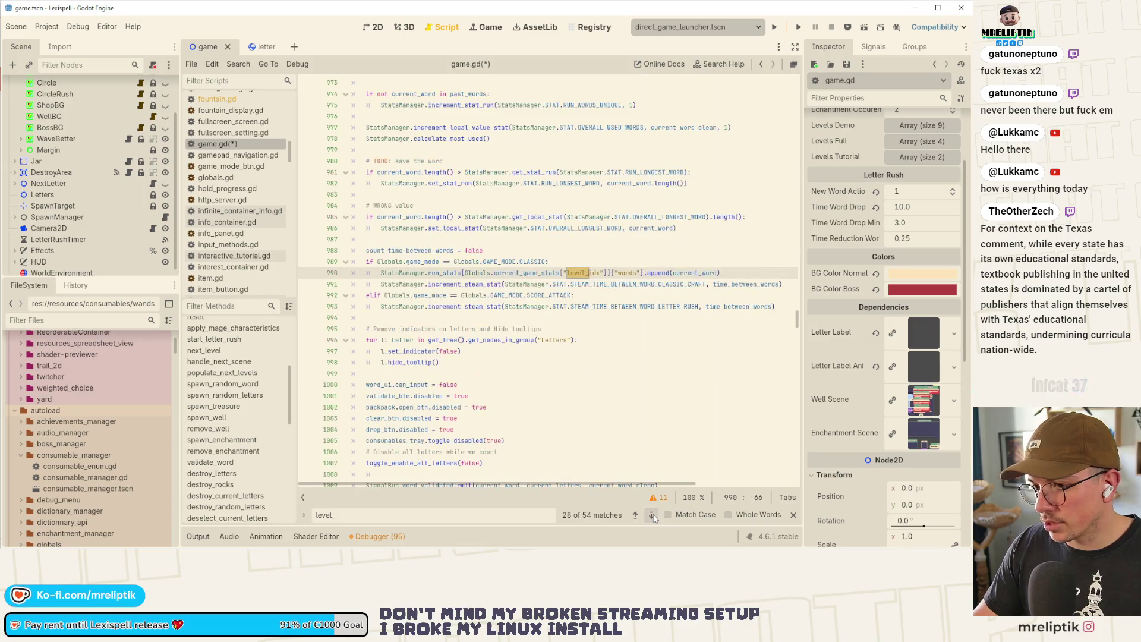
pyautogui.click(219, 362)
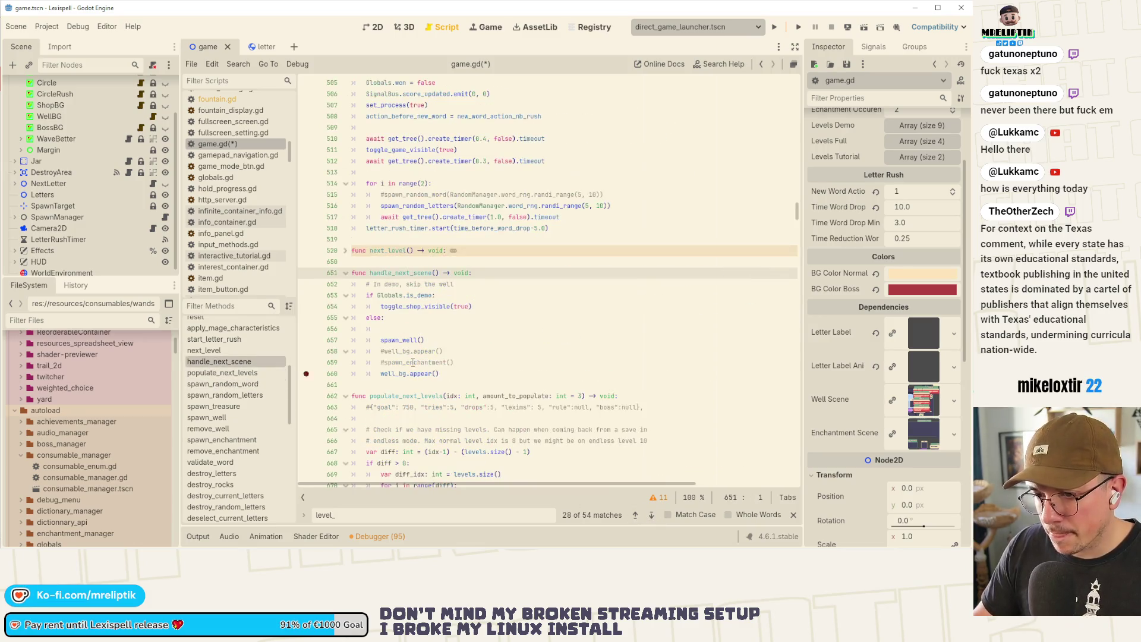
pyautogui.click(448, 330)
# - Type the condition level_idx % 2 == 0 and level_idx > 0, then move spawn_enchantment() under it
pyautogui.write('if Globals.current_game_stats["level_idx"] %')
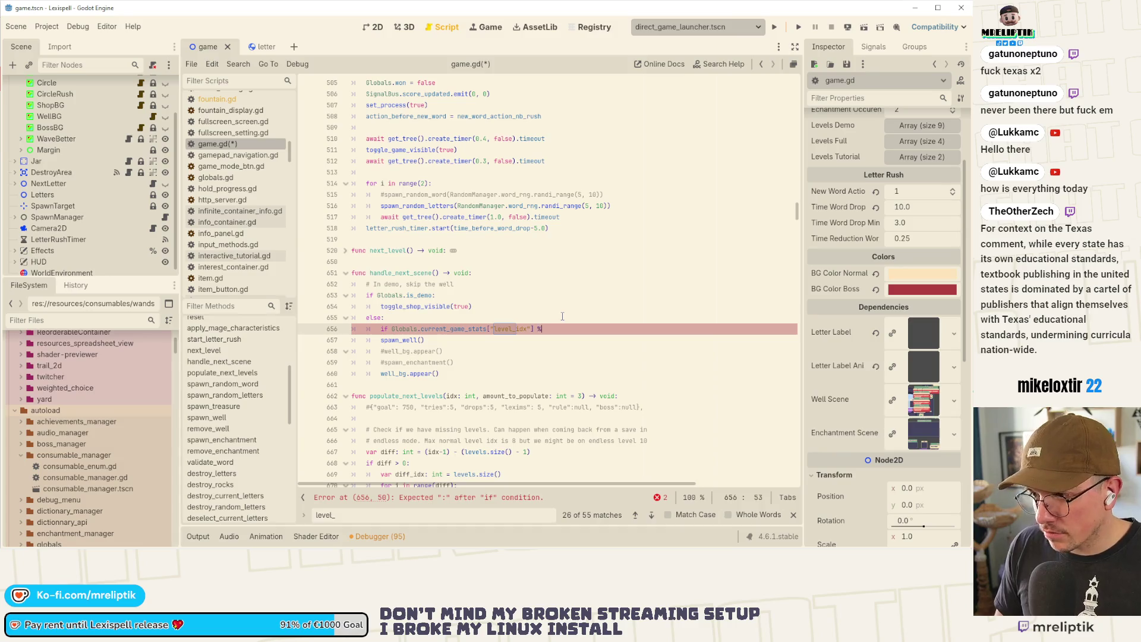
pyautogui.write(' 2')
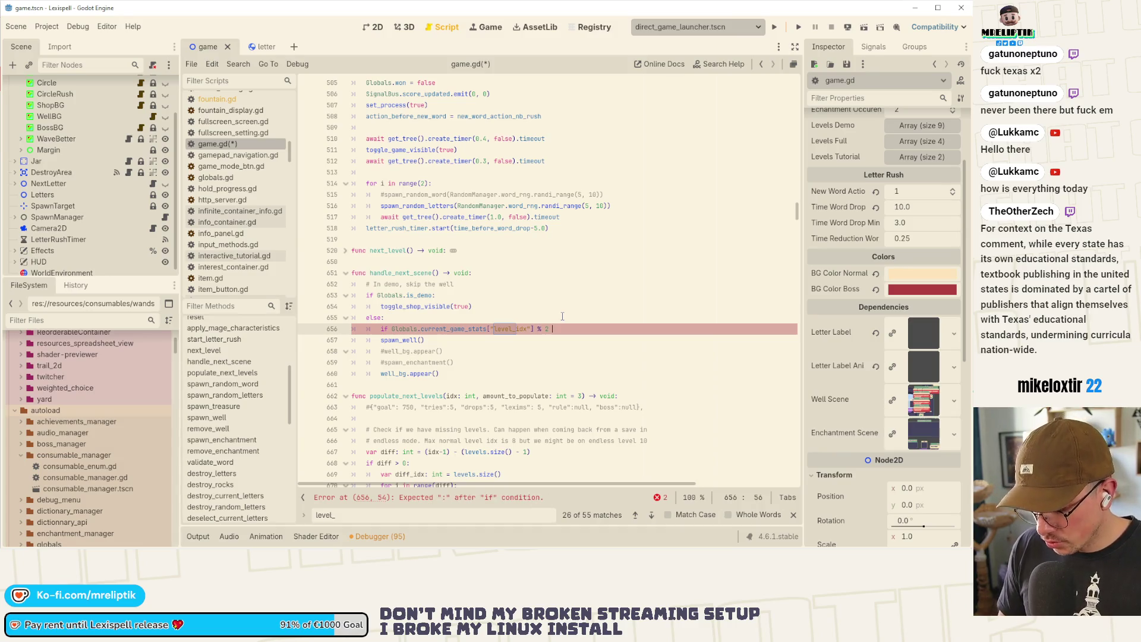
pyautogui.write(' == 0 and Globals.current_game_stats["level_idx"]')
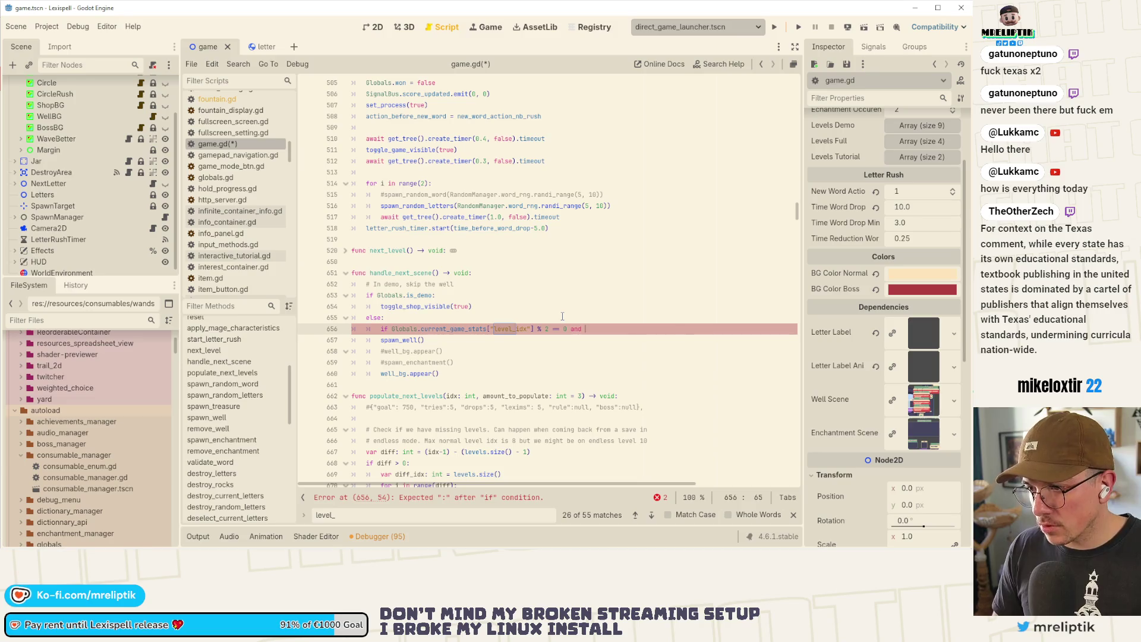
pyautogui.write(' < ')
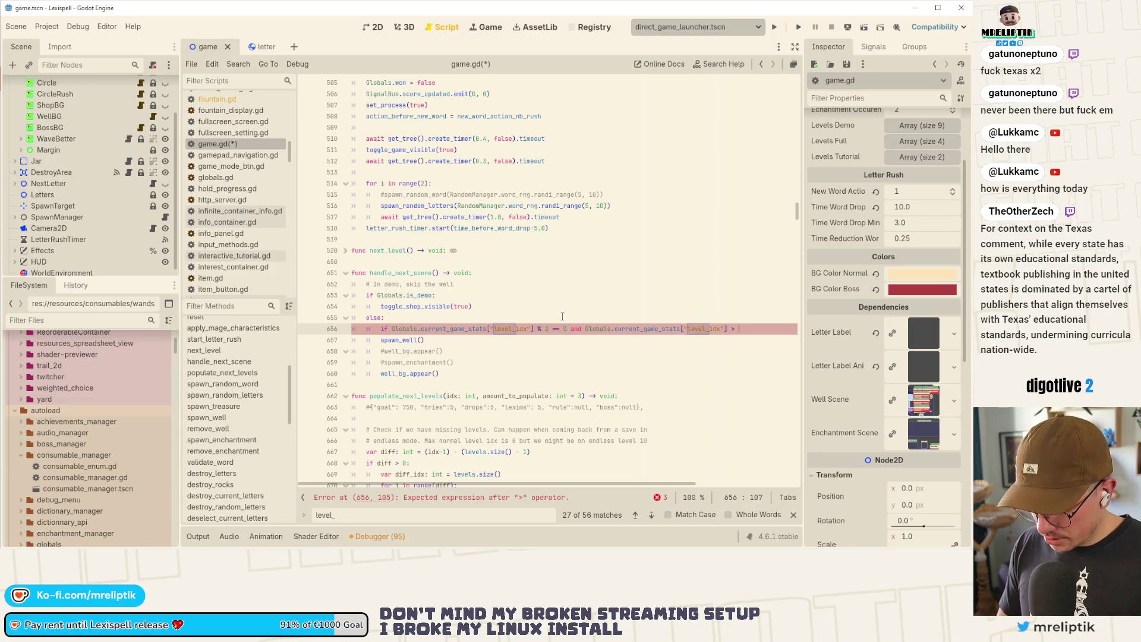
pyautogui.write(' 0:')
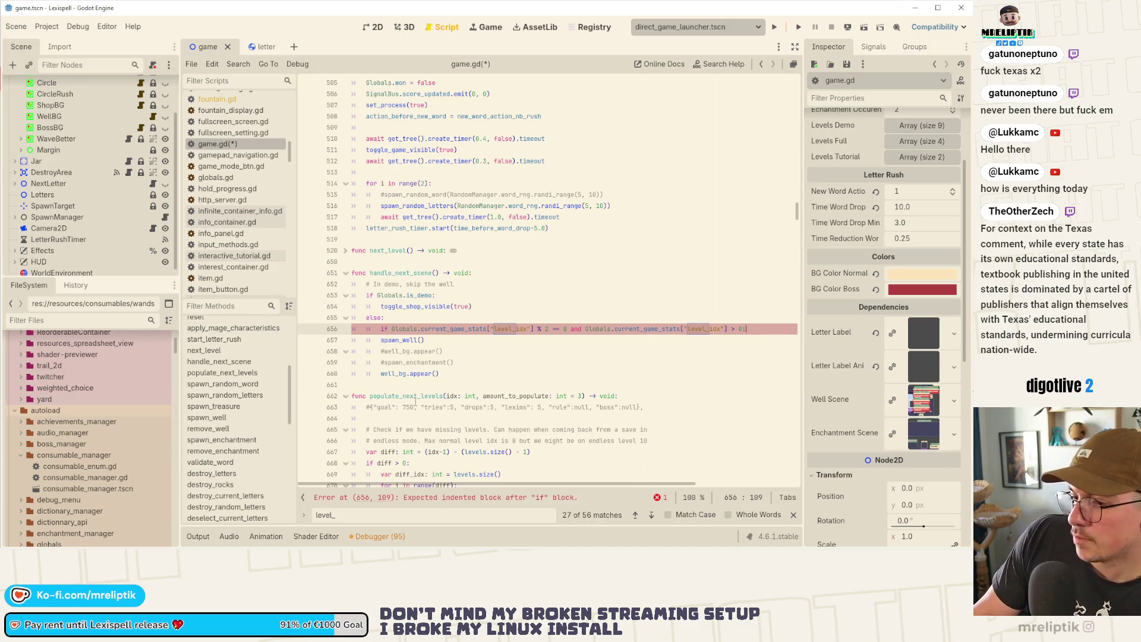
pyautogui.click(385, 362)
pyautogui.press('BackSpace')
pyautogui.press('Tab')
pyautogui.hotkey('alt', 'Up')
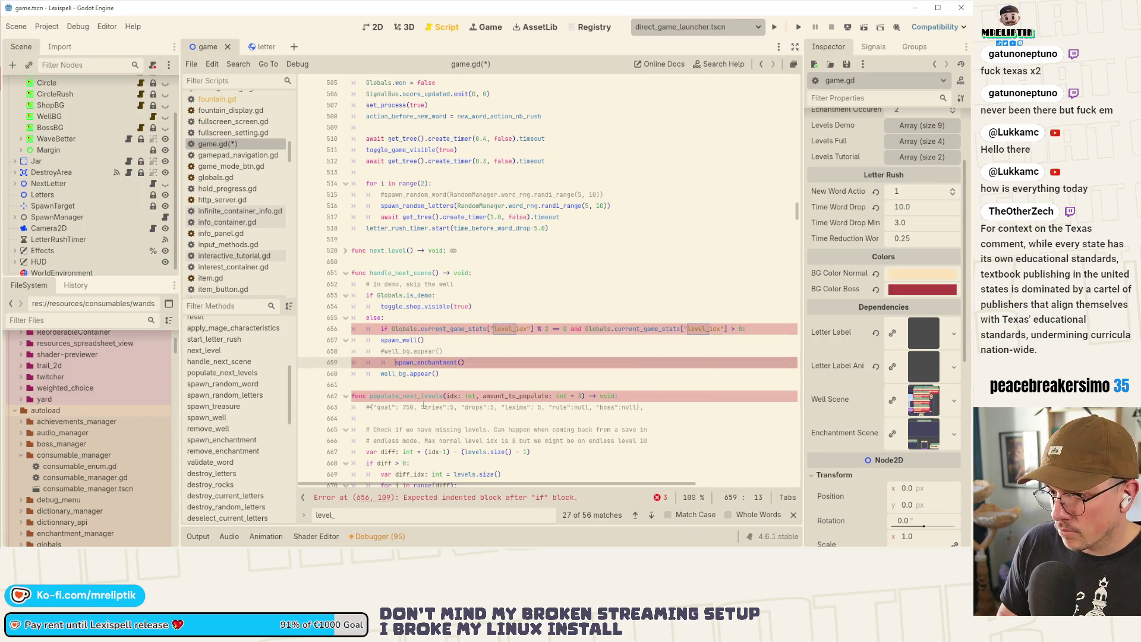
pyautogui.hotkey('alt', 'Up')
# - Uncomment well_bg.appear() and indent it under the same condition, then save game.gd
pyautogui.press('Down')
pyautogui.press('Down')
pyautogui.press('Down')
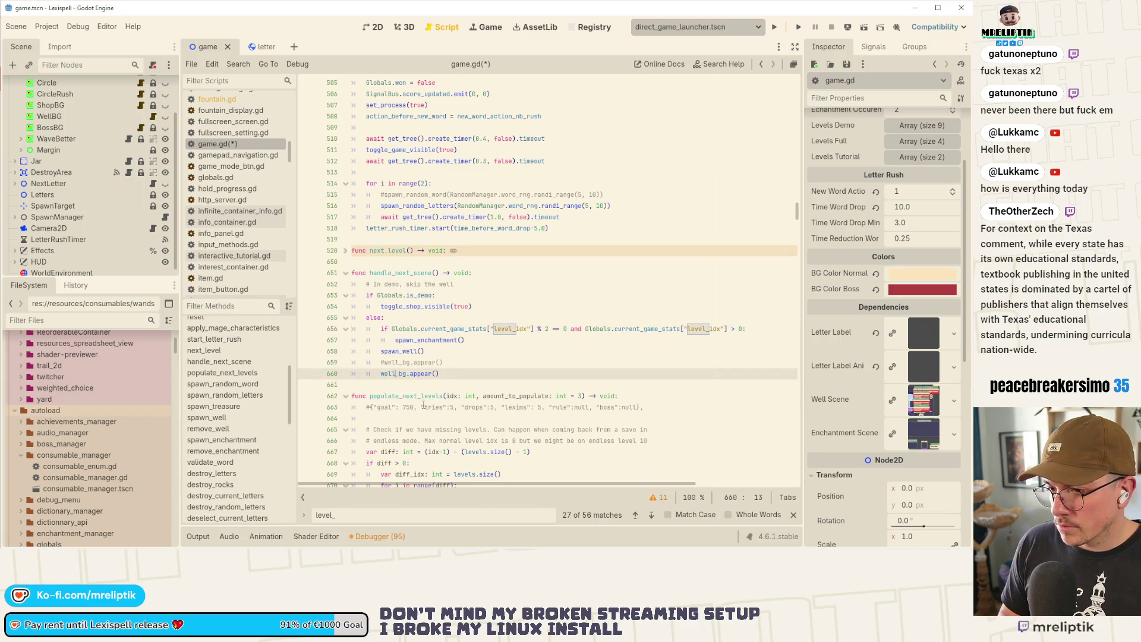
pyautogui.press('Up')
pyautogui.hotkey('alt', 'Up')
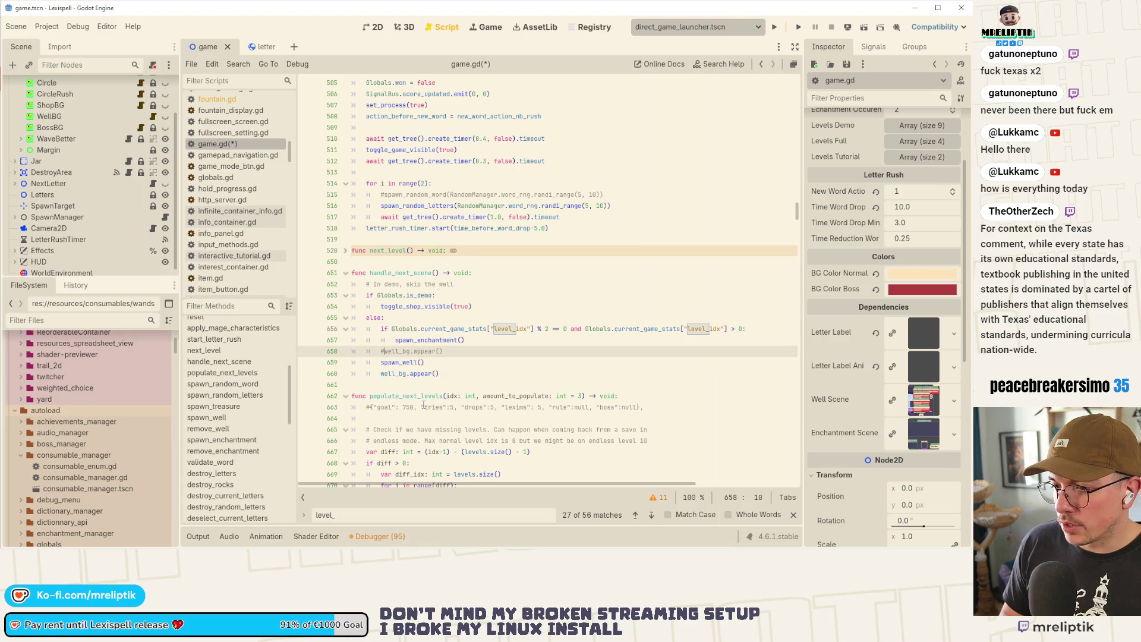
pyautogui.press('BackSpace')
pyautogui.press('Tab')
pyautogui.hotkey('ctrl', 's')
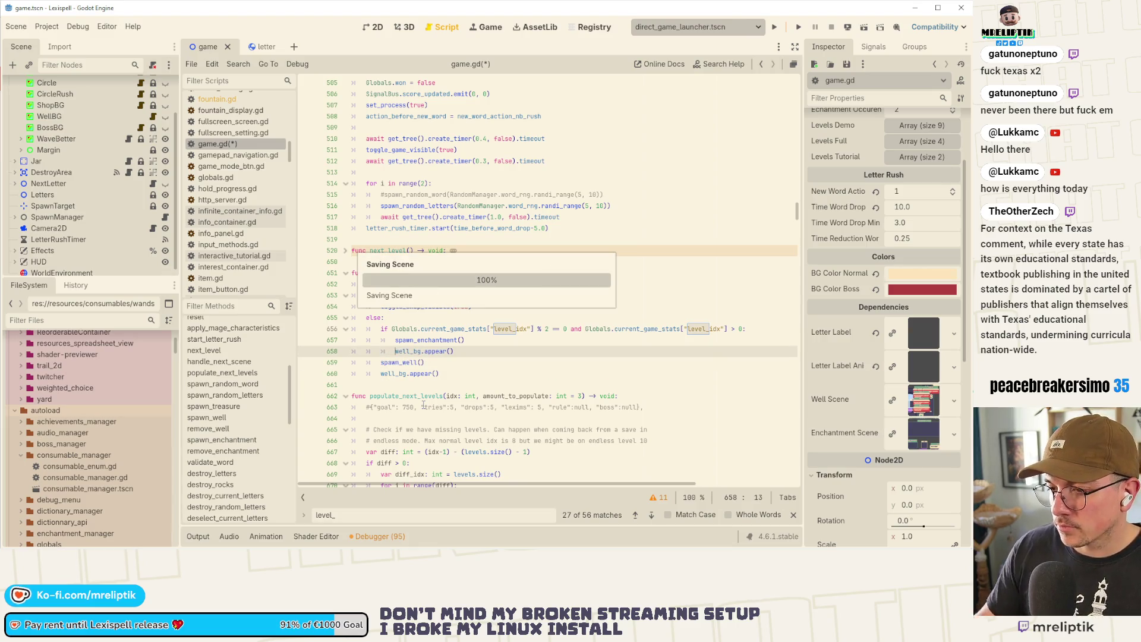
pyautogui.hotkey('ctrl', 'Right')
pyautogui.hotkey('ctrl', 'Right')
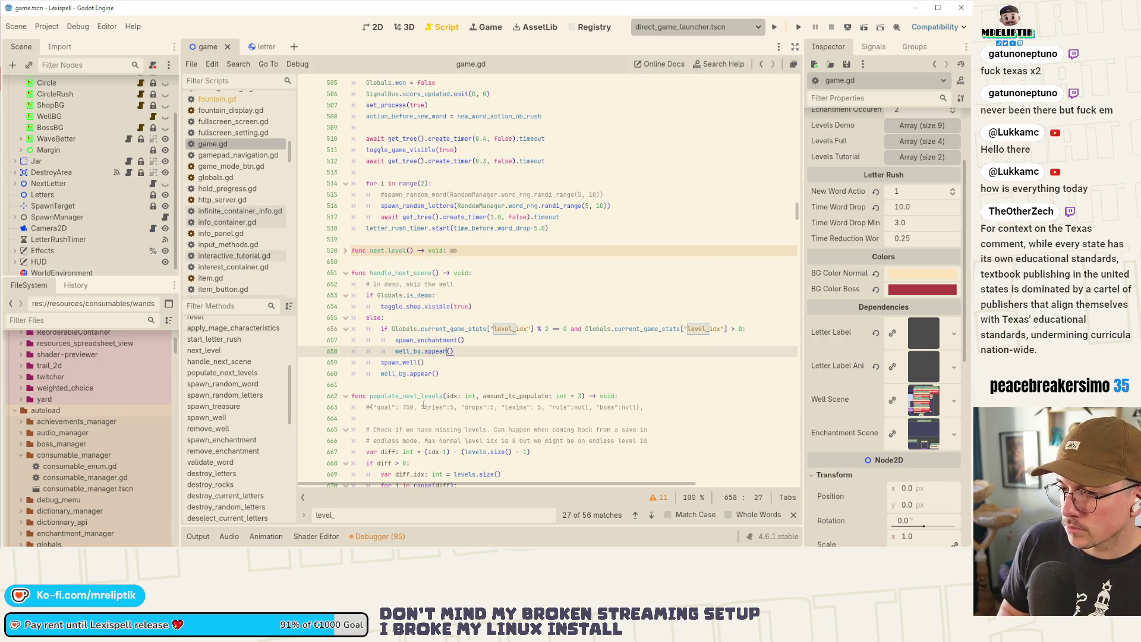
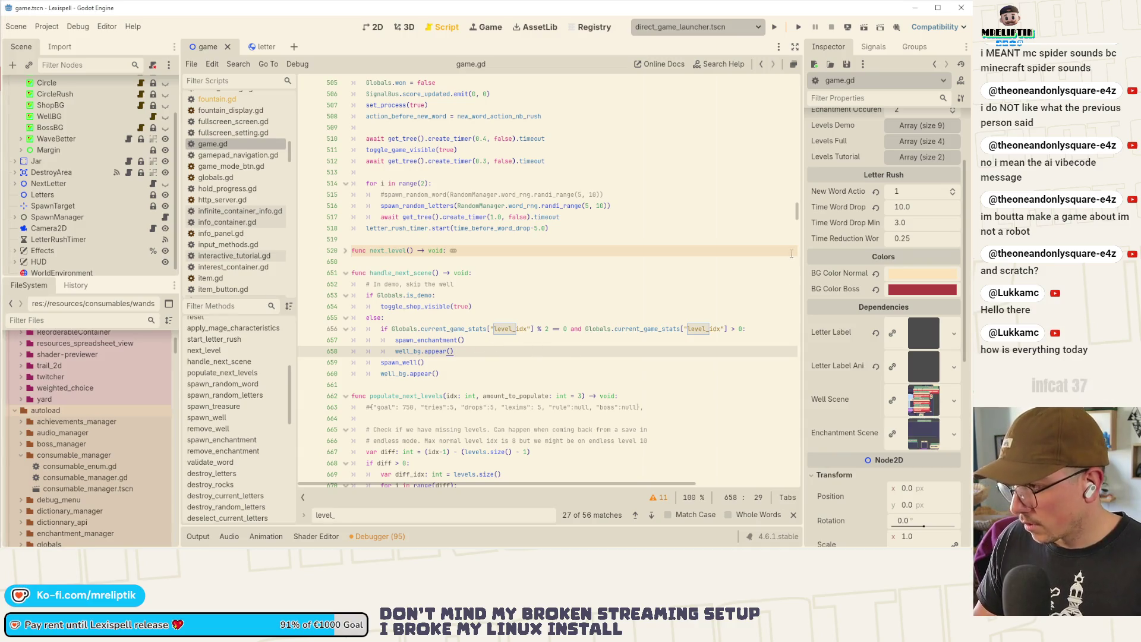
# - Widen the game.gd code area and place the cursor at the ends of lines 657 and 660
pyautogui.moveTo(297, 249); pyautogui.dragTo(254, 247)
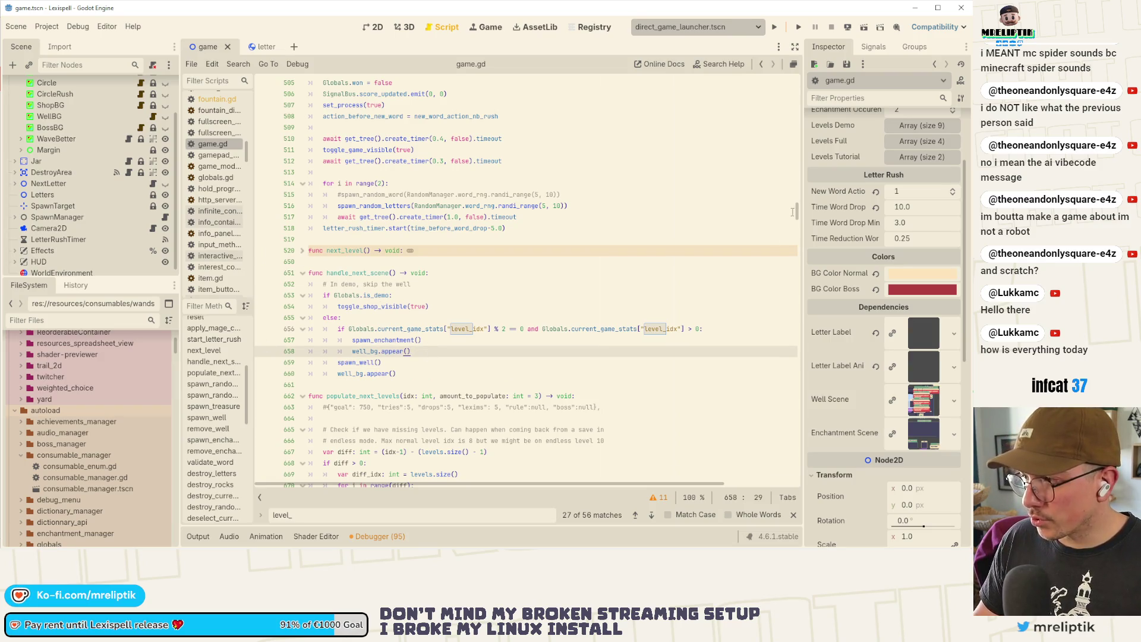
pyautogui.click(466, 339)
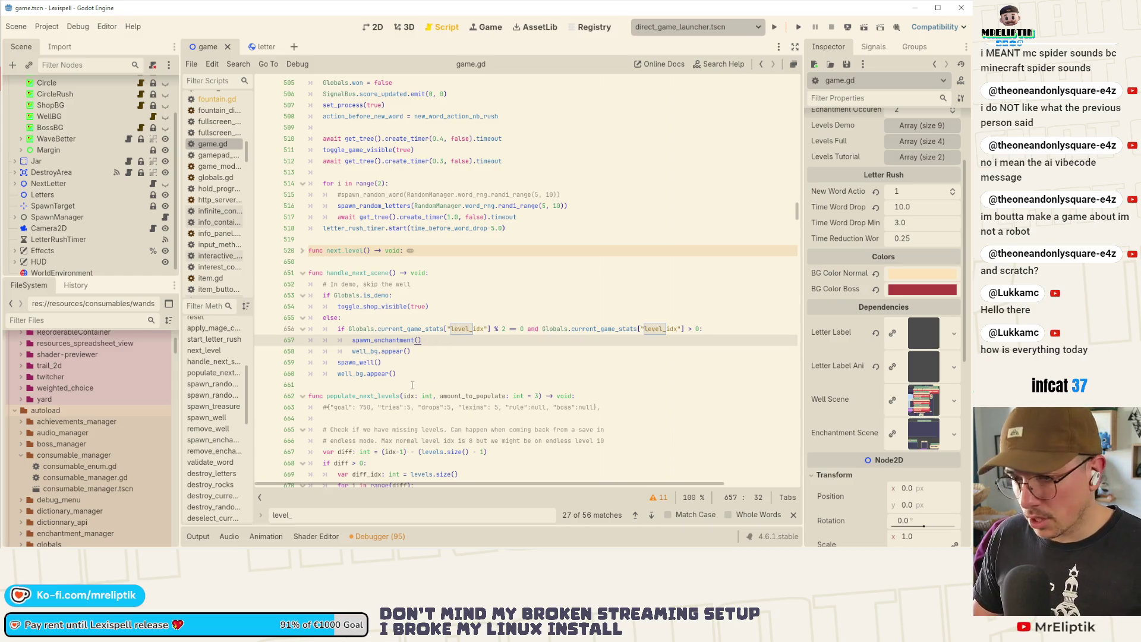
pyautogui.click(429, 375)
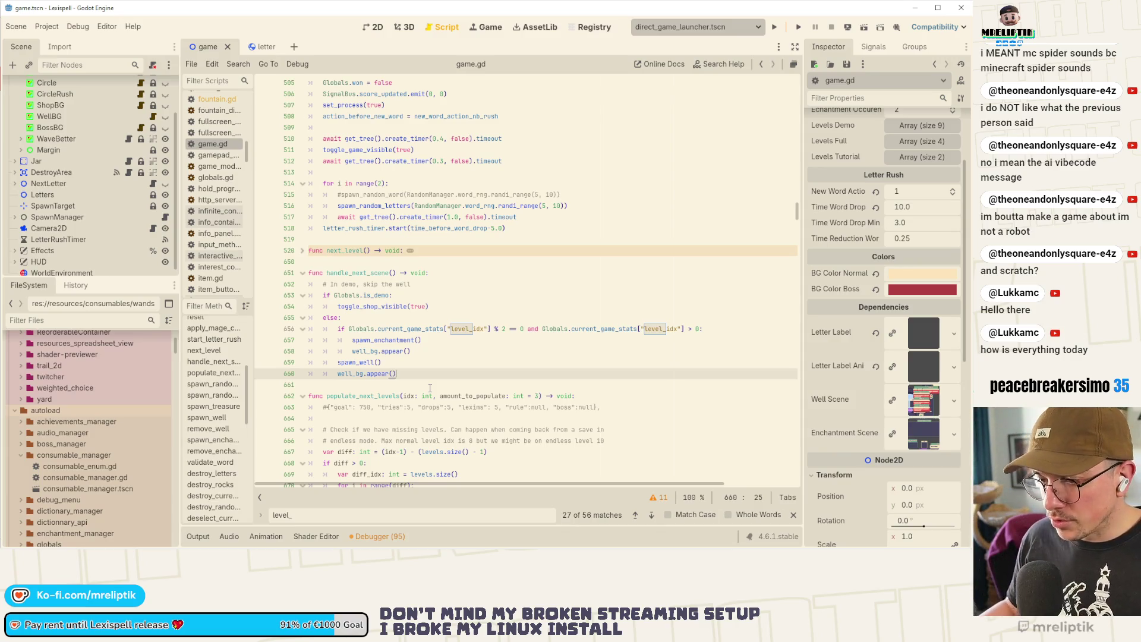
pyautogui.click(328, 260)
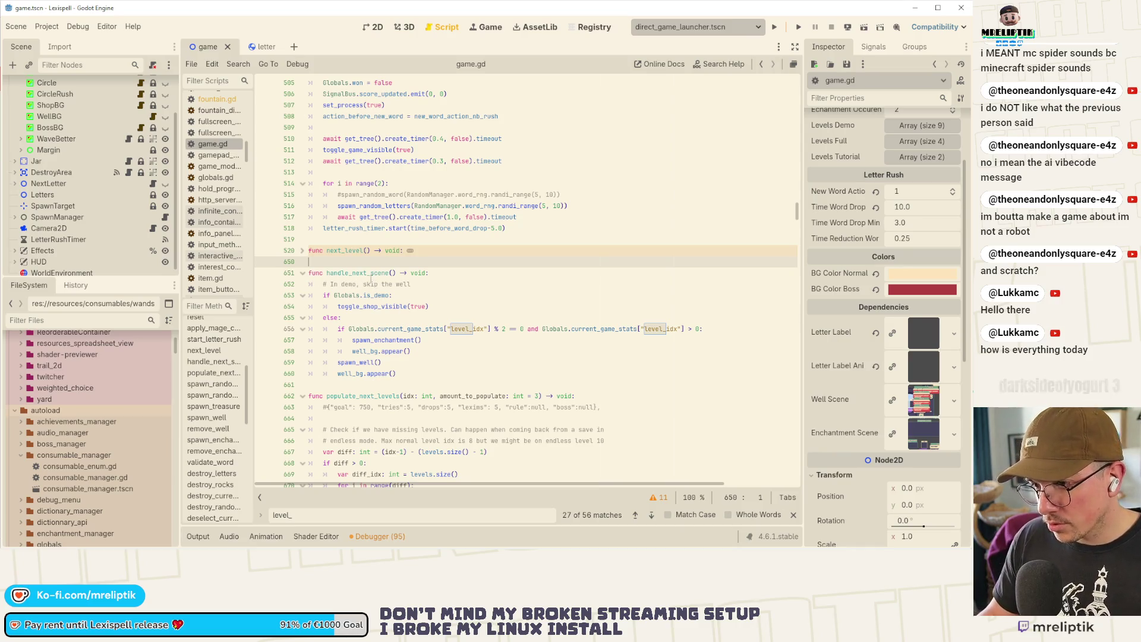
pyautogui.click(425, 353)
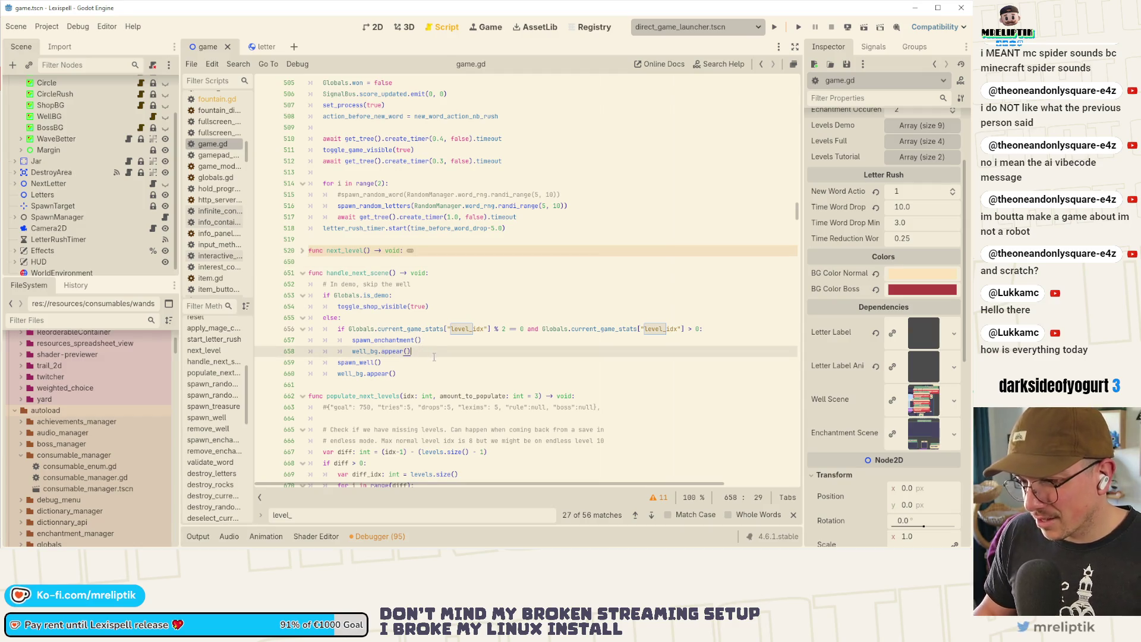
pyautogui.moveTo(360, 338)
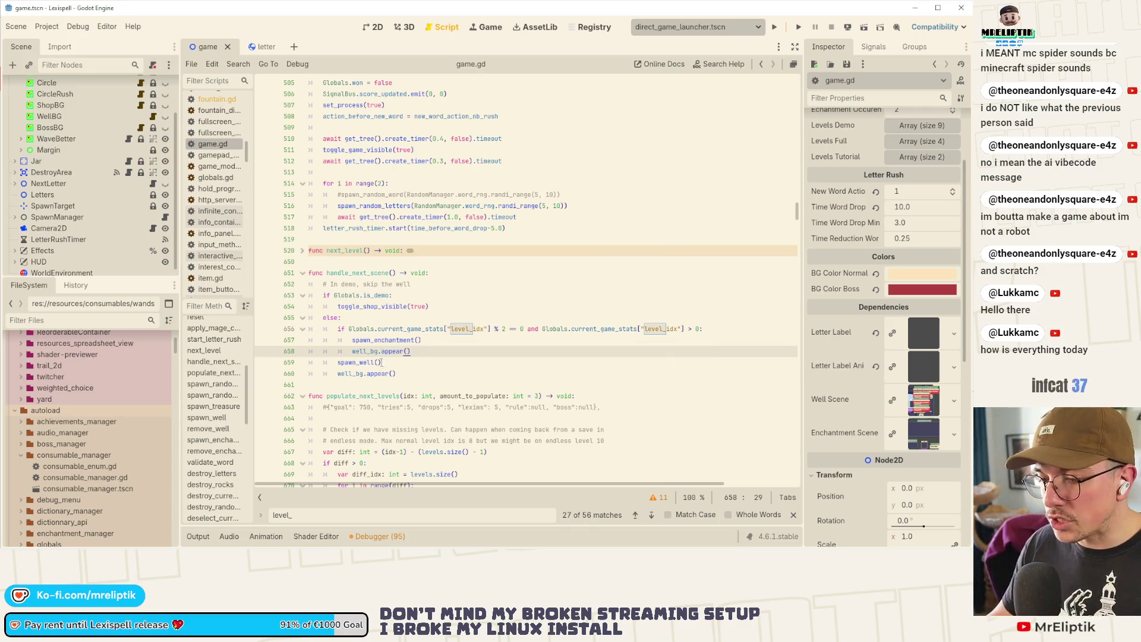
pyautogui.press('Up')
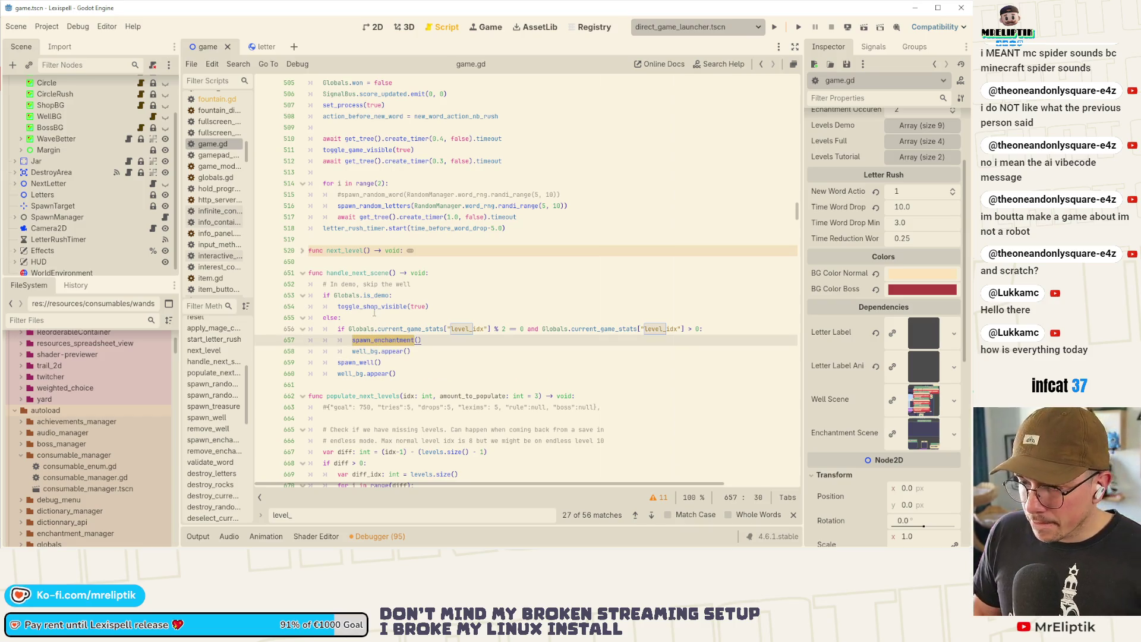
pyautogui.doubleClick(375, 308)
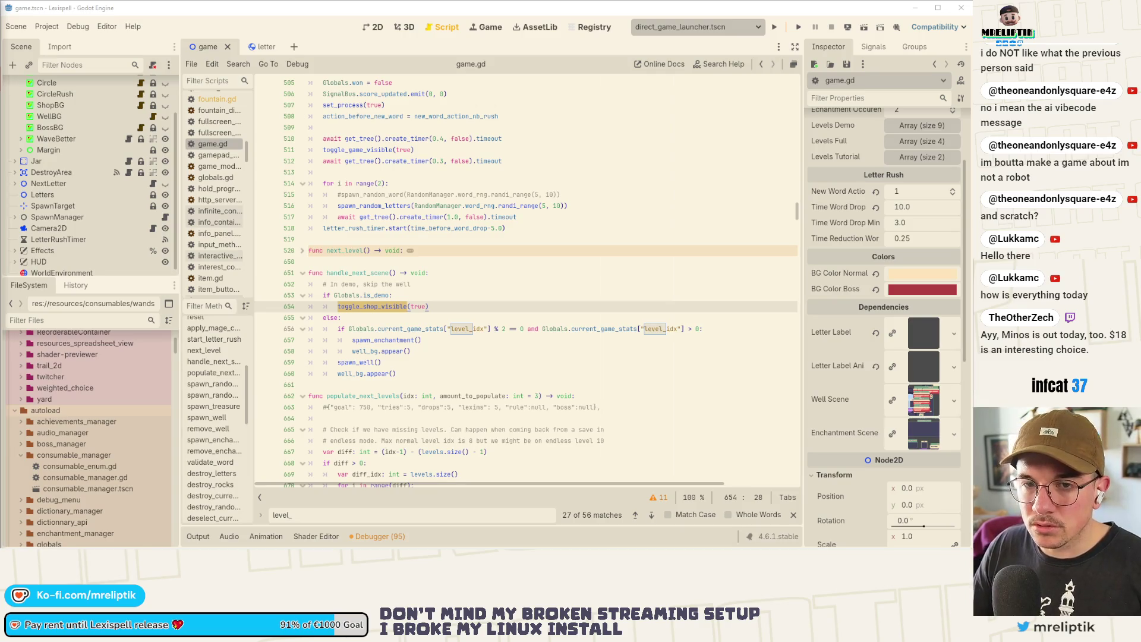
pyautogui.moveTo(330, 71); pyautogui.dragTo(343, 73)
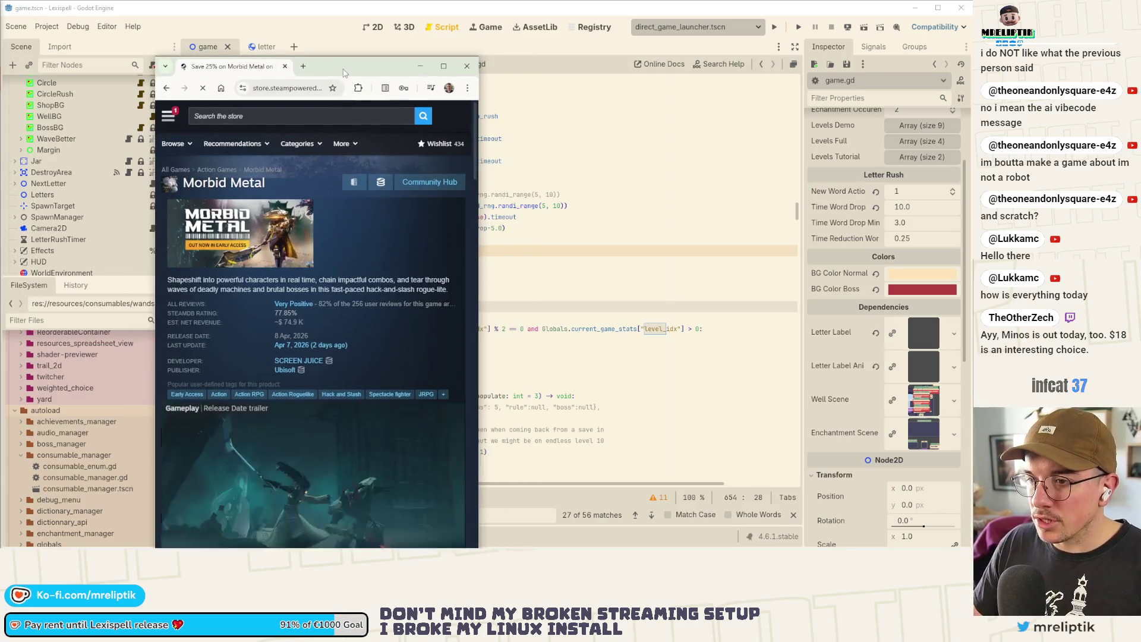
# - Maximize the Chrome window with Morbid Metal's Steam page and scroll down through it, then back up
pyautogui.doubleClick(343, 72)
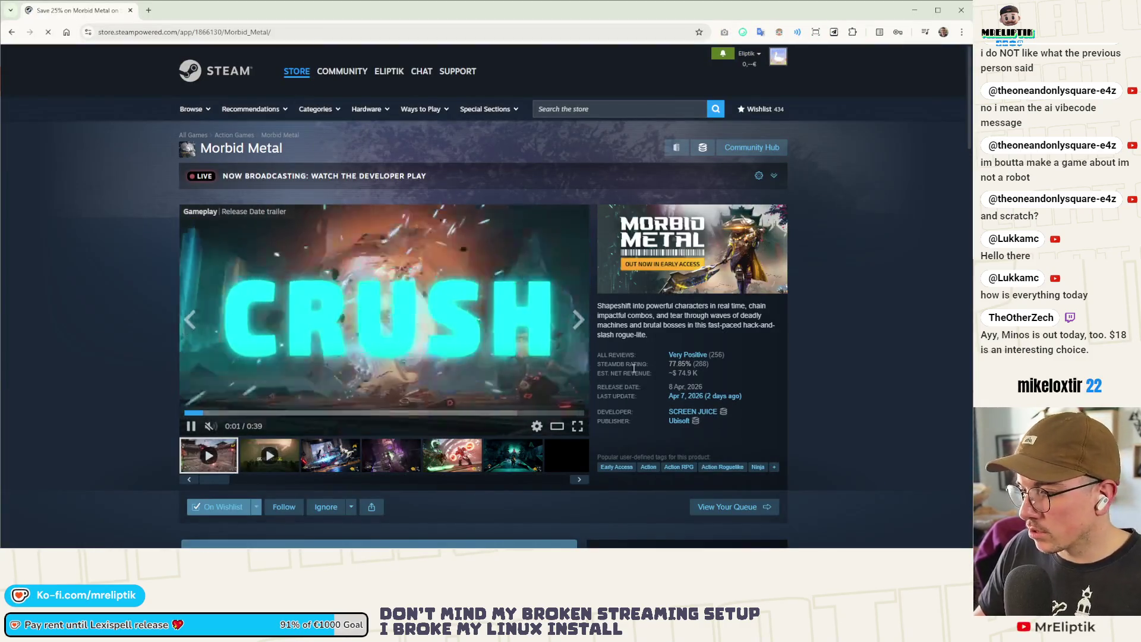
pyautogui.scroll(-3, 651, 343)
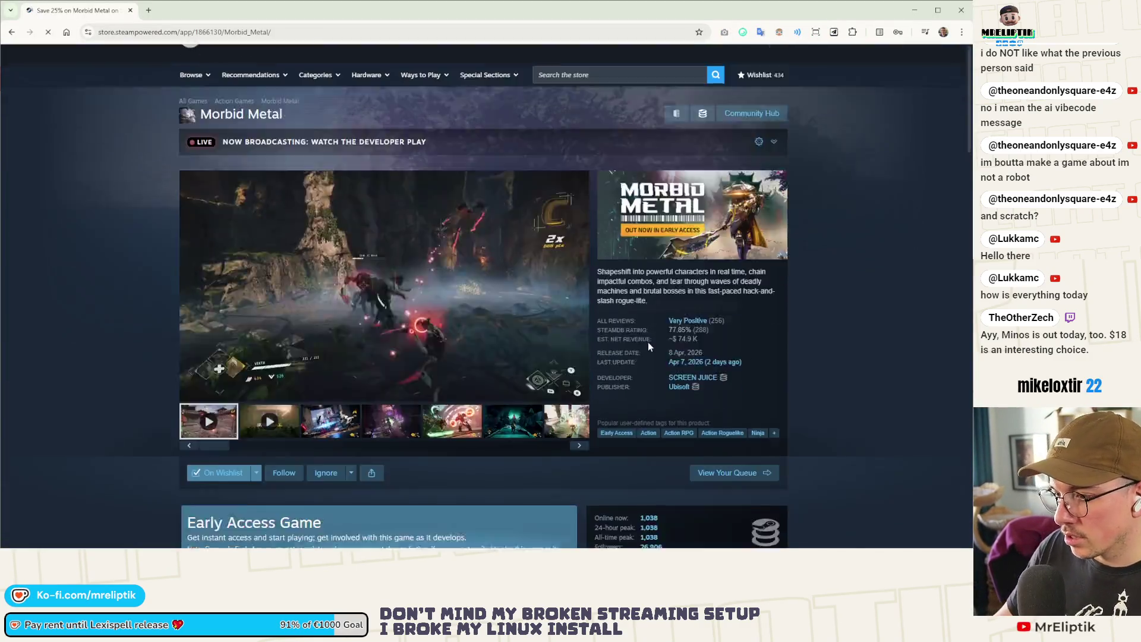
pyautogui.scroll(-3, 427, 365)
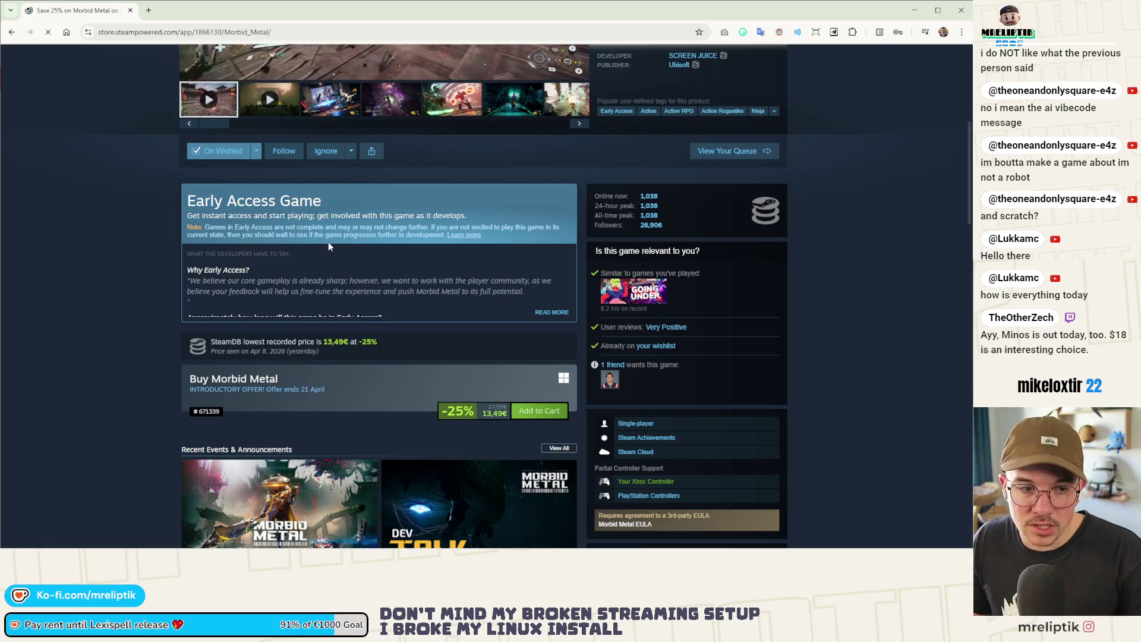
pyautogui.scroll(-2, 464, 338)
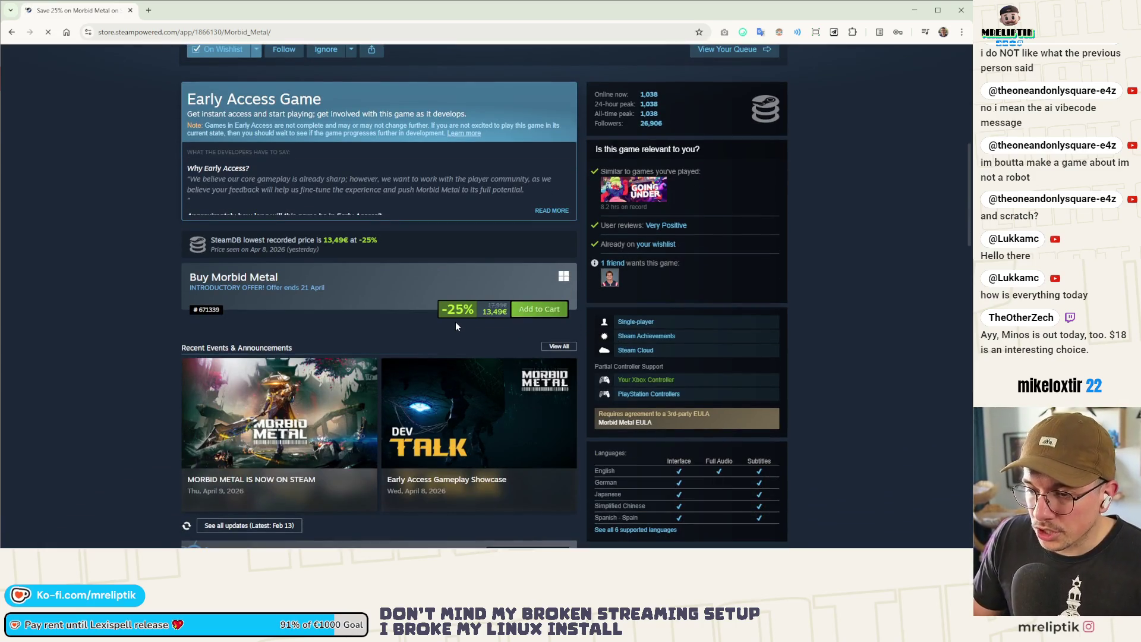
pyautogui.scroll(7, 455, 321)
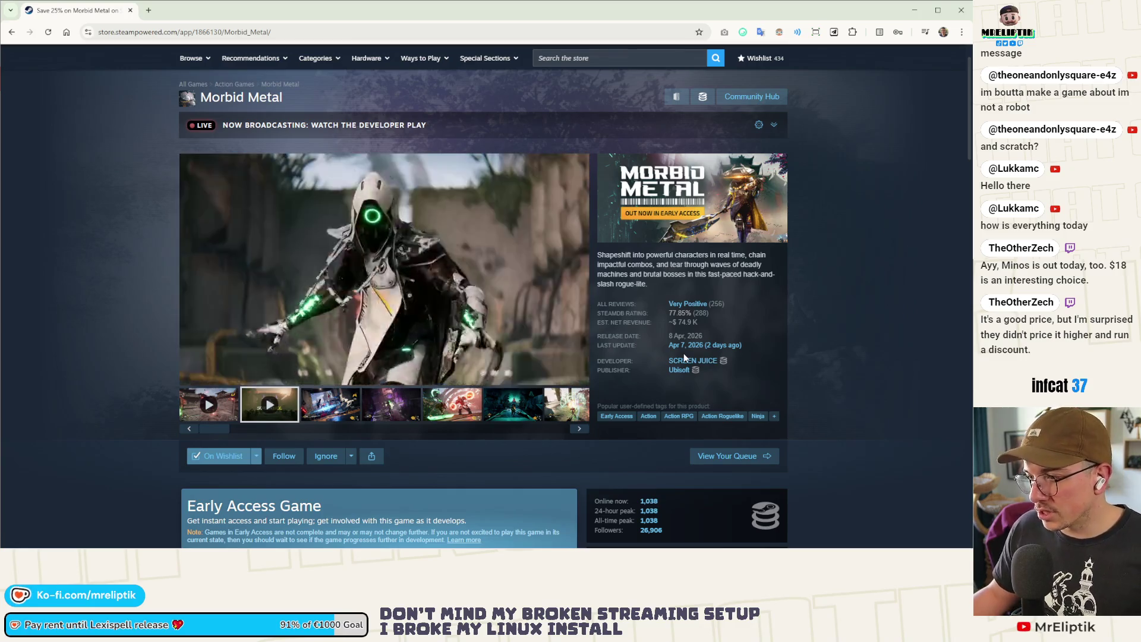
pyautogui.moveTo(377, 222)
pyautogui.scroll(-7, 493, 331)
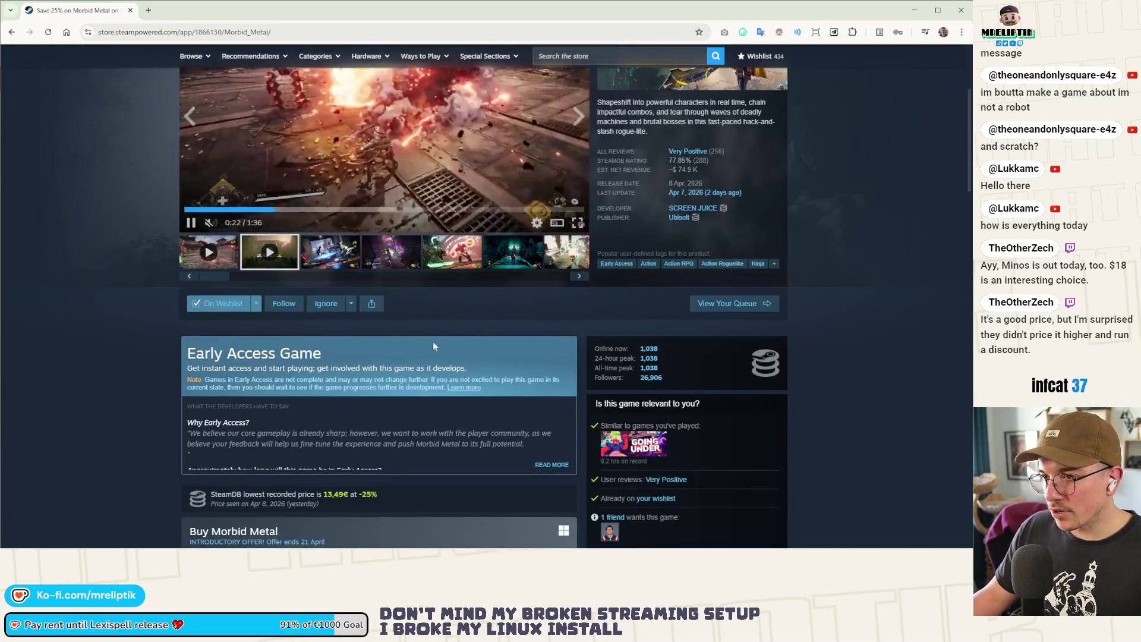
pyautogui.scroll(-8, 479, 348)
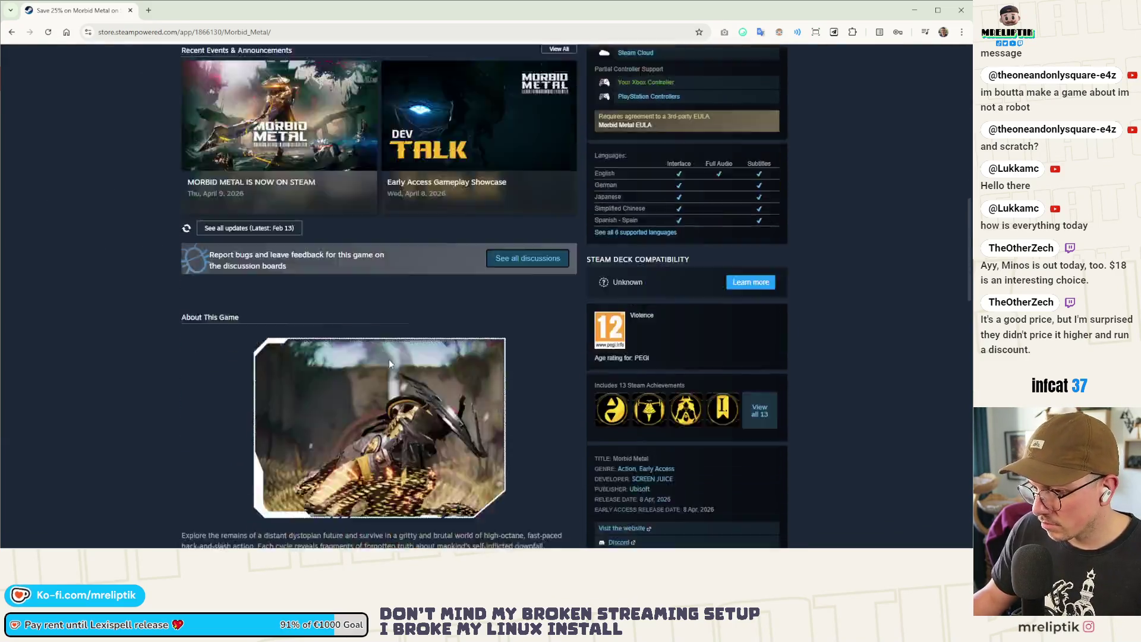
pyautogui.scroll(-9, 390, 359)
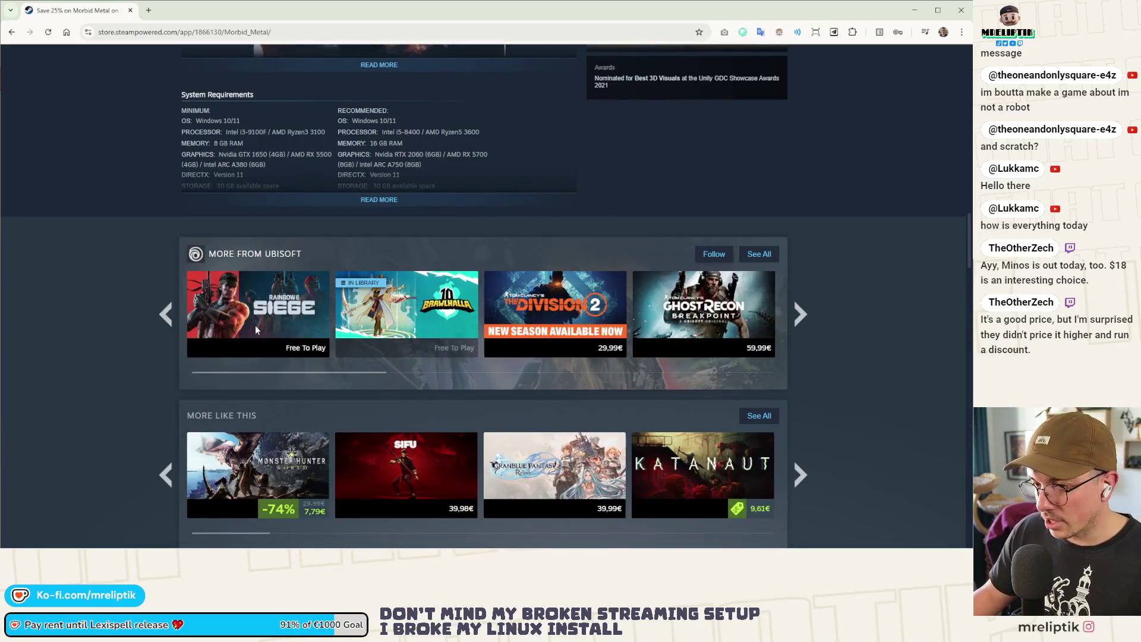
pyautogui.scroll(20, 75, 403)
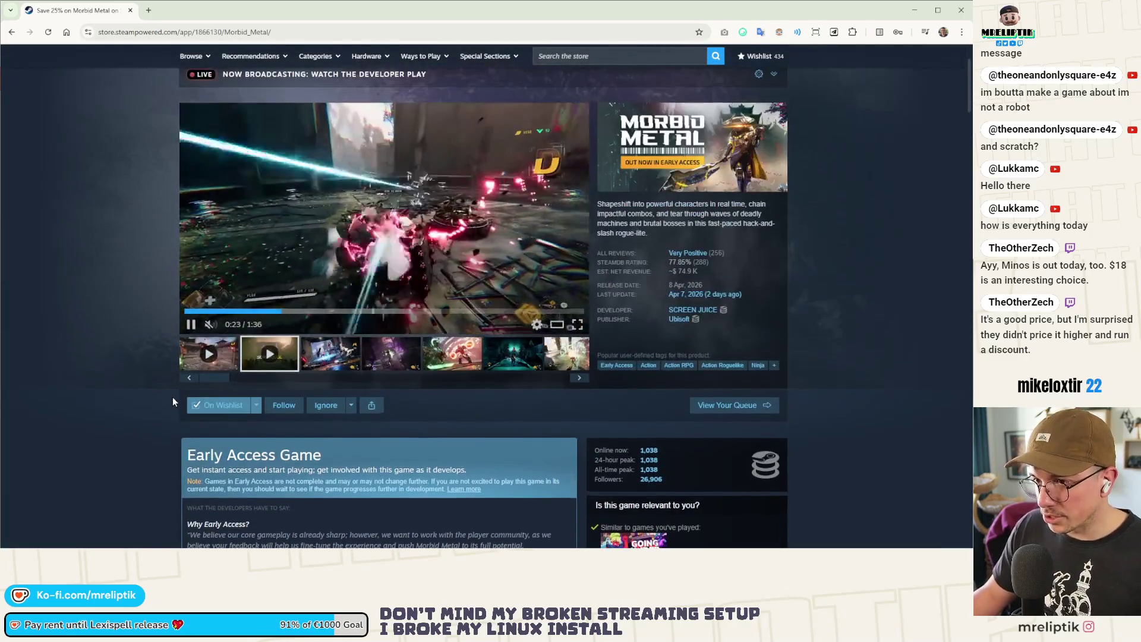